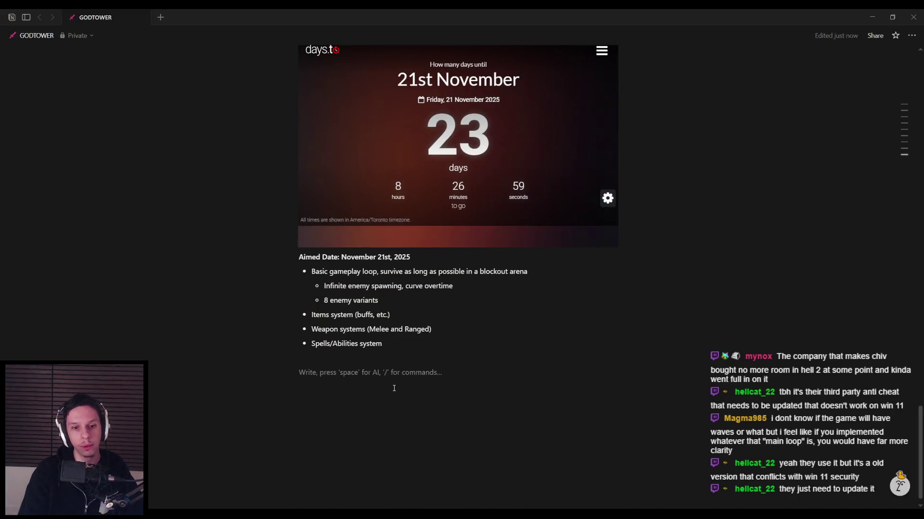
Make 'Current Pain Points of Gameplay Loop' a Heading 3 and delete the blank line above it.
{"action": "scroll", "coordinate": [385, 384], "scroll_direction": "up", "scroll_amount": 3}
{"action": "scroll", "coordinate": [372, 376], "scroll_direction": "down", "scroll_amount": 2}
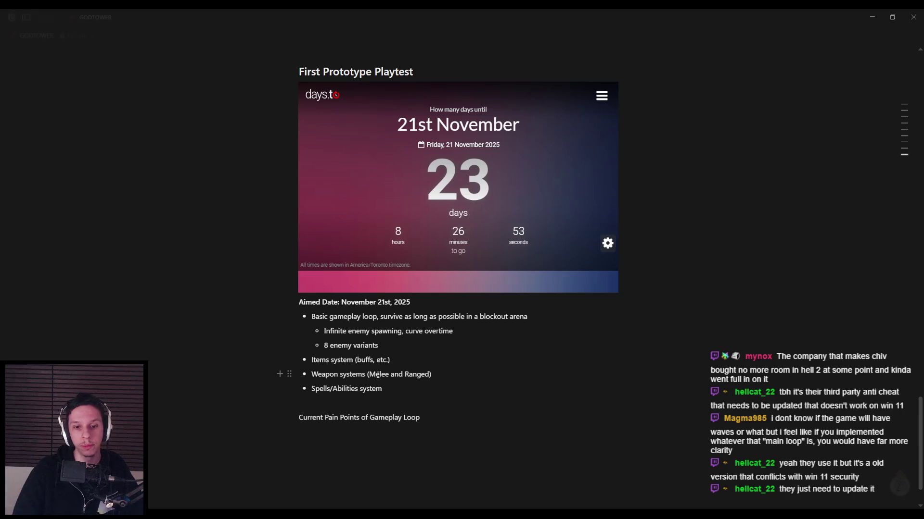
{"action": "left_click_drag", "start_coordinate": [303, 422], "coordinate": [298, 421]}
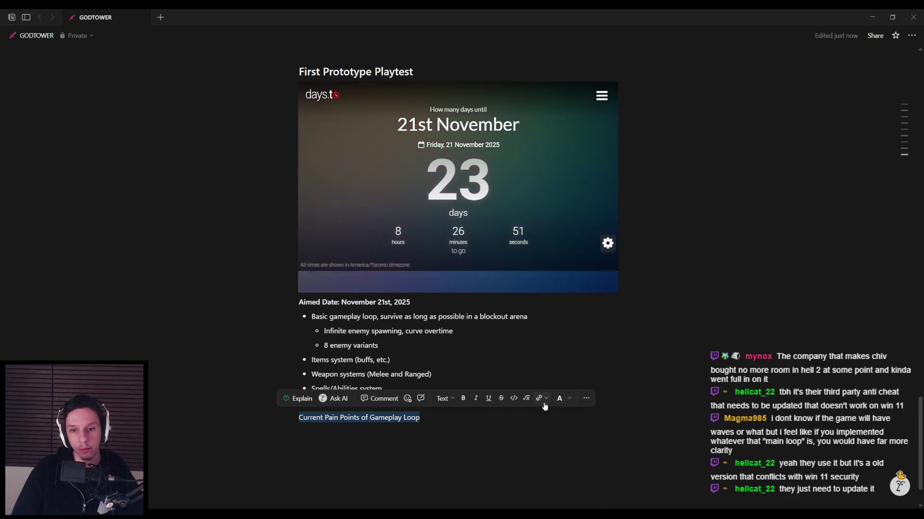
{"action": "left_click", "coordinate": [453, 399]}
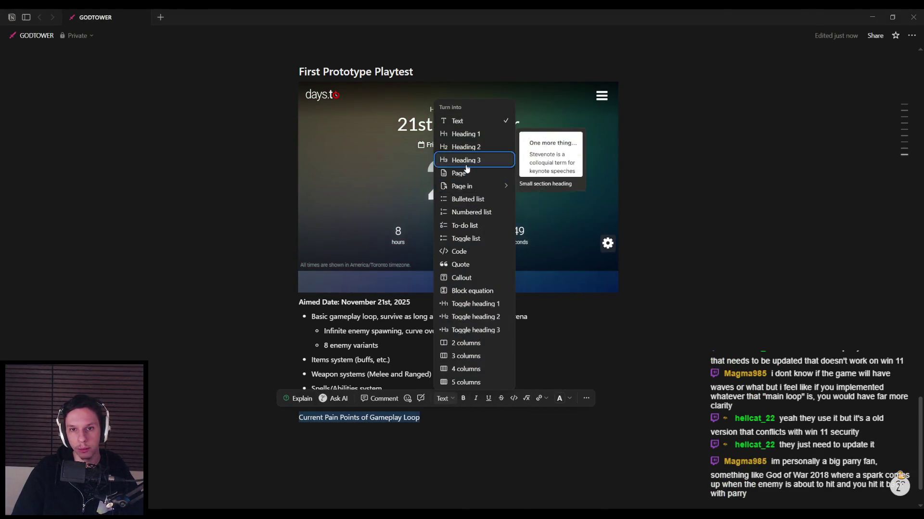
{"action": "left_click", "coordinate": [465, 160]}
{"action": "left_click", "coordinate": [444, 408]}
{"action": "key", "text": "BackSpace"}
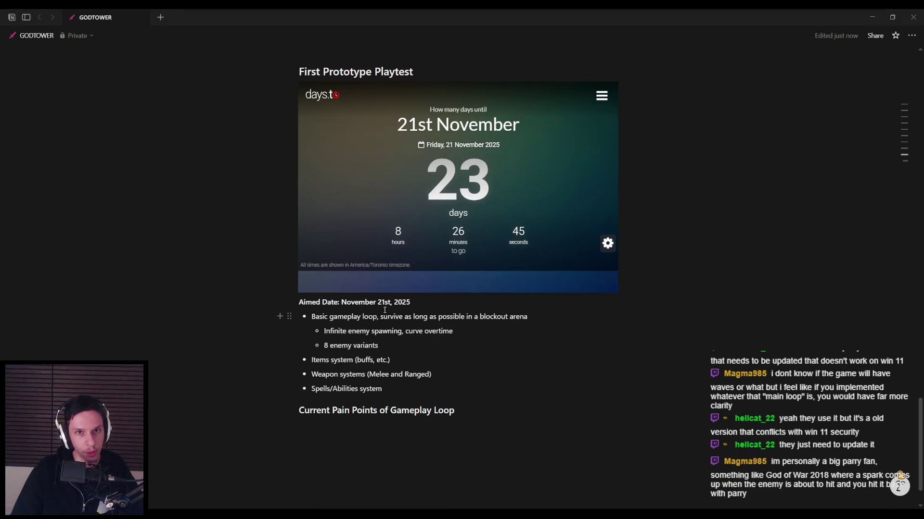
Add an empty line directly below the pain points heading.
{"action": "left_click", "coordinate": [350, 70]}
{"action": "triple_click", "coordinate": [349, 68]}
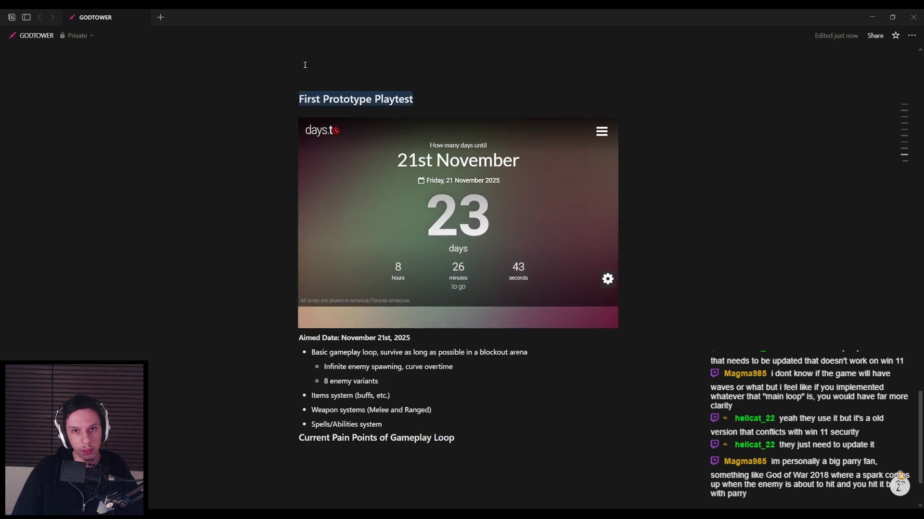
{"action": "scroll", "coordinate": [350, 271], "scroll_direction": "up", "scroll_amount": 5}
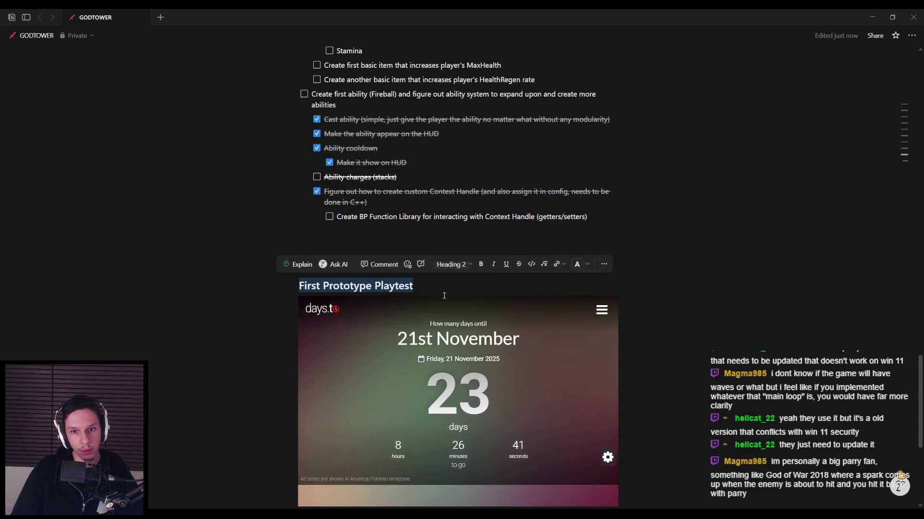
{"action": "scroll", "coordinate": [444, 295], "scroll_direction": "down", "scroll_amount": 4}
{"action": "left_click", "coordinate": [460, 451]}
{"action": "key", "text": "Return"}
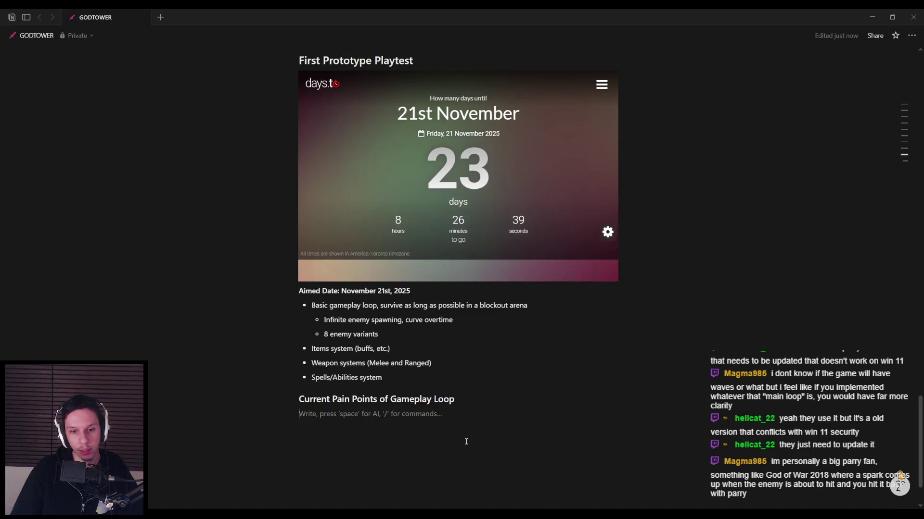
Add to-dos: dodging is the only defence, attacks lack anticipation, and only 3 health.
{"action": "type", "text": "/todo"}
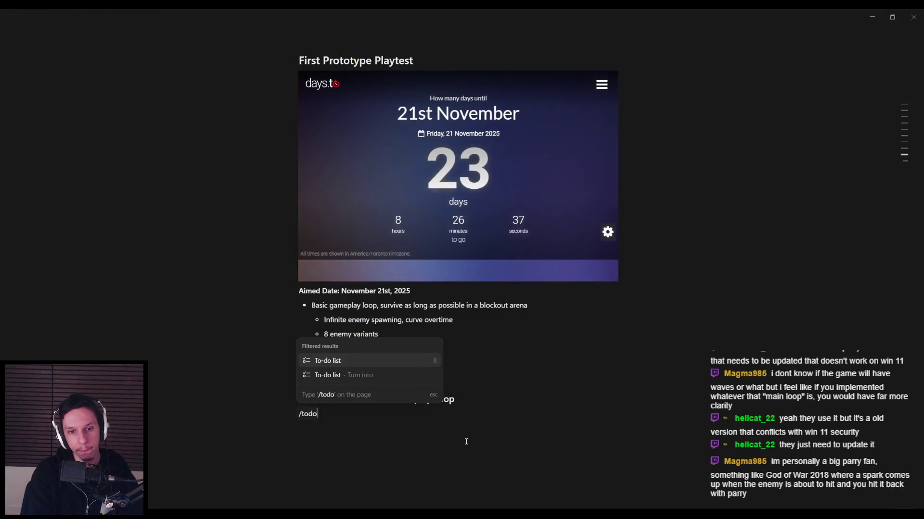
{"action": "key", "text": "Return"}
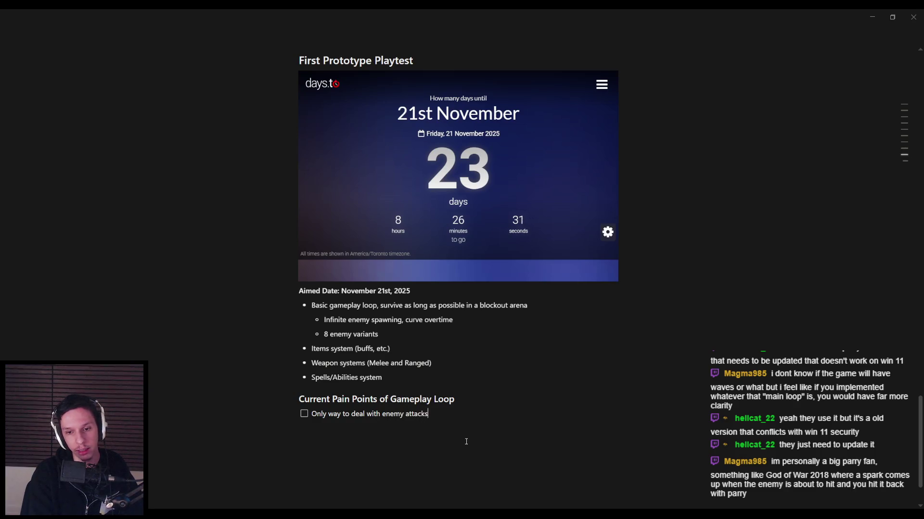
{"action": "type", "text": " is dodge away from which doesn’t feel very fun/intuitive"}
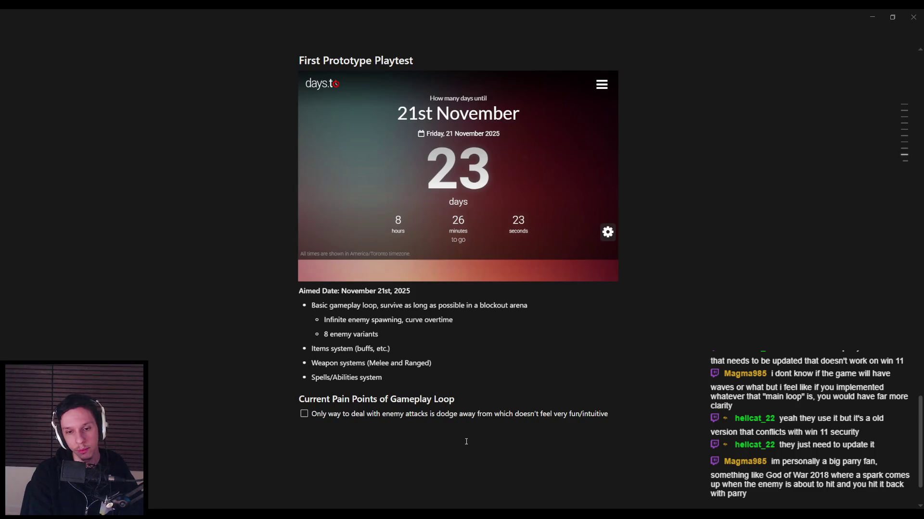
{"action": "key", "text": "Return"}
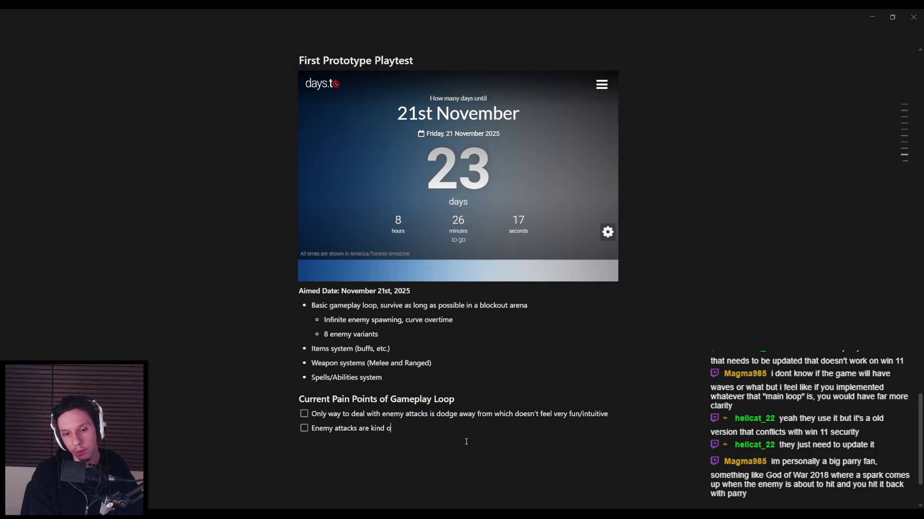
{"action": "key", "text": "BackSpace"}
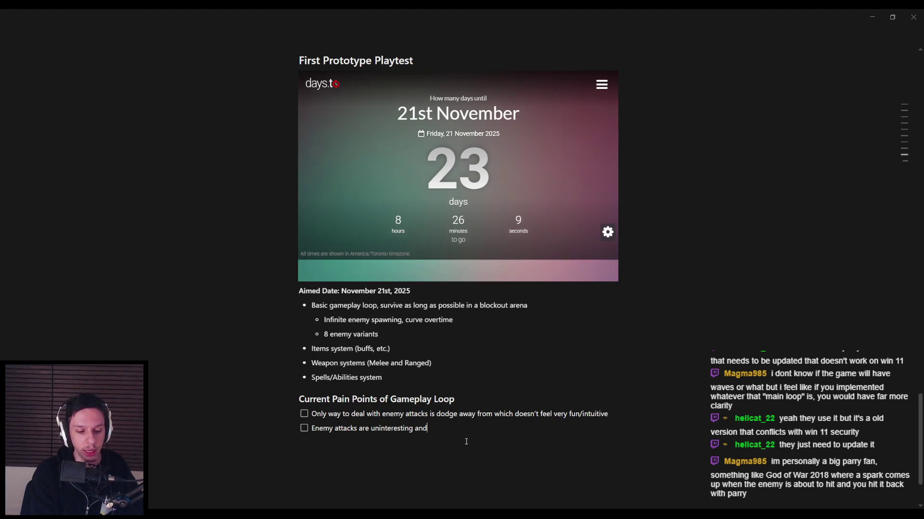
{"action": "type", "text": " not enough anticipation frames"}
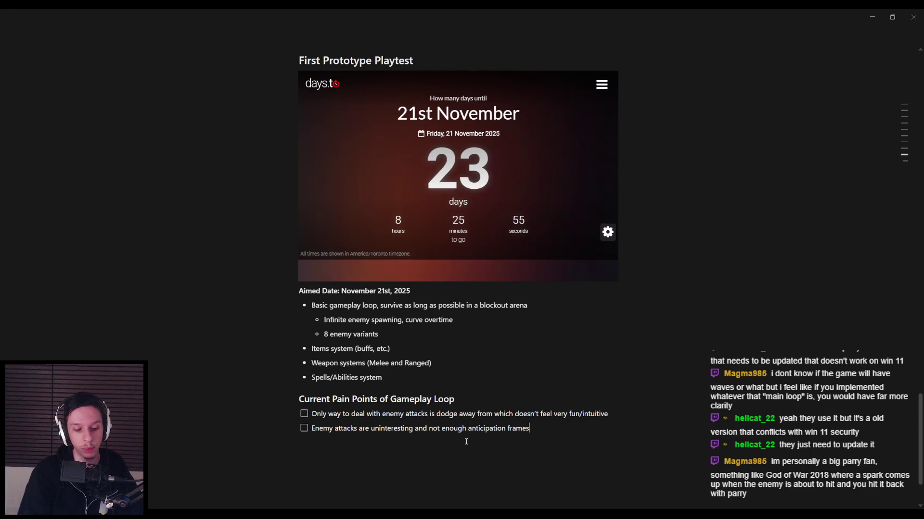
{"action": "key", "text": "Return"}
{"action": "type", "text": "Only 3 health currently, bring in new h"}
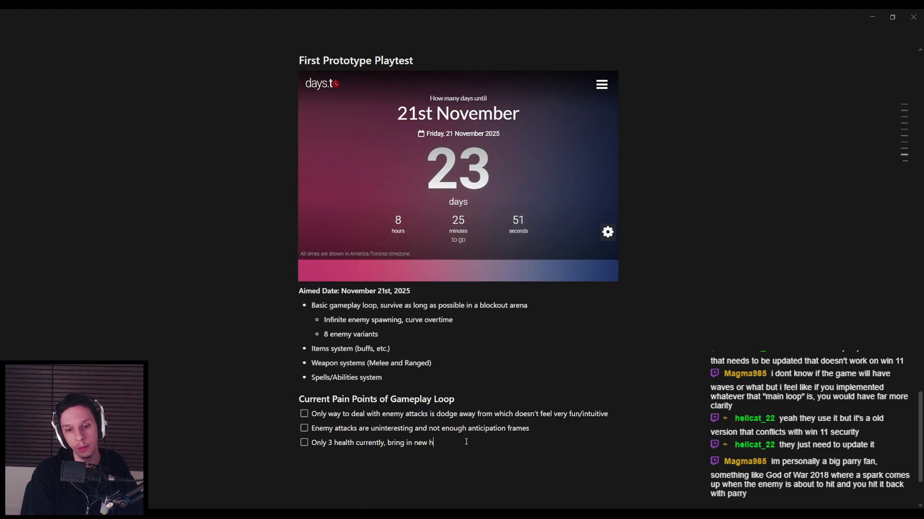
{"action": "key", "text": "alt+Tab"}
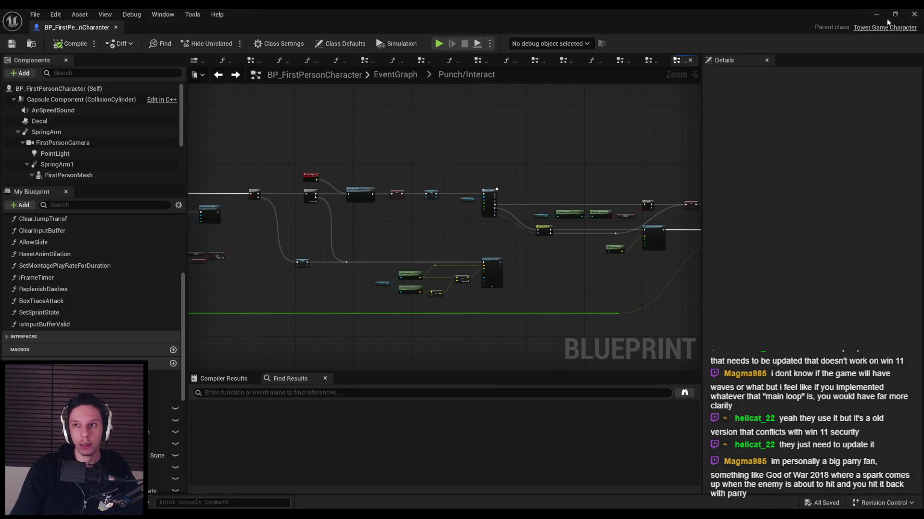
Hide the Blueprint editor and slash the spider and demons in the running game.
{"action": "left_click", "coordinate": [876, 14]}
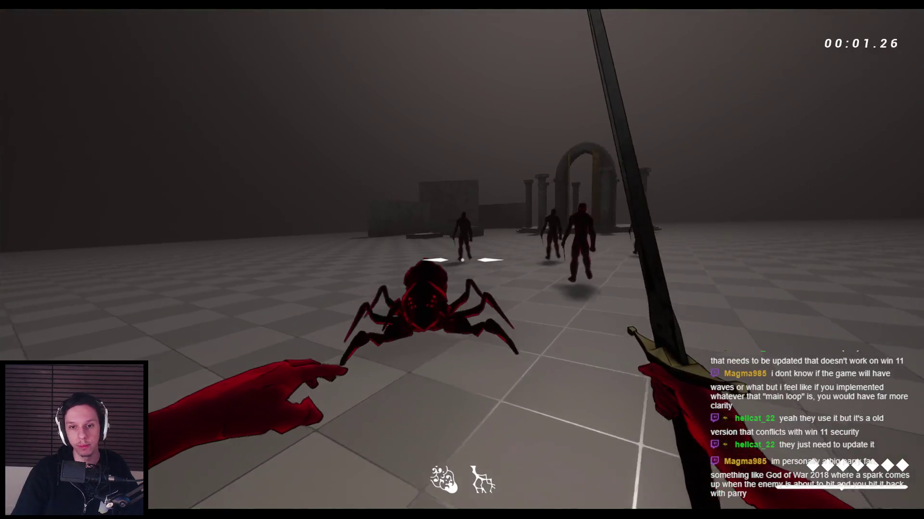
{"action": "left_click", "coordinate": [462, 260]}
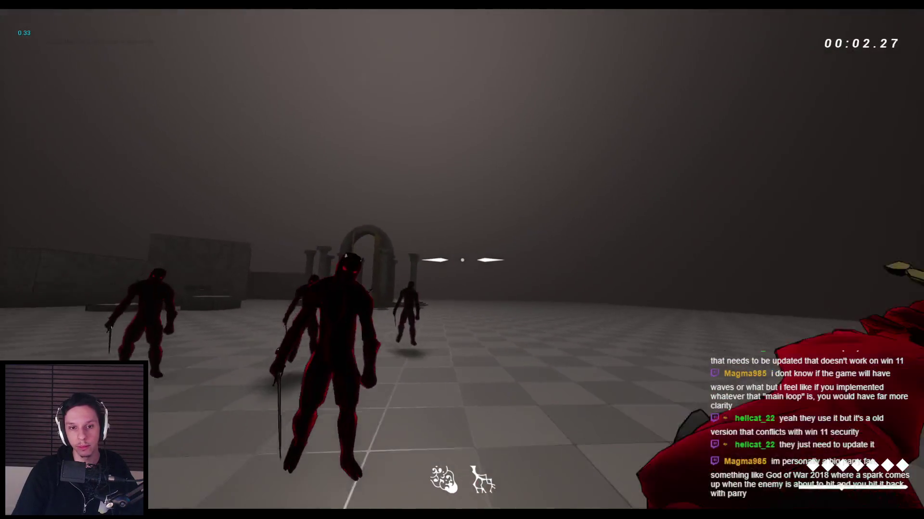
{"action": "left_click", "coordinate": [462, 259]}
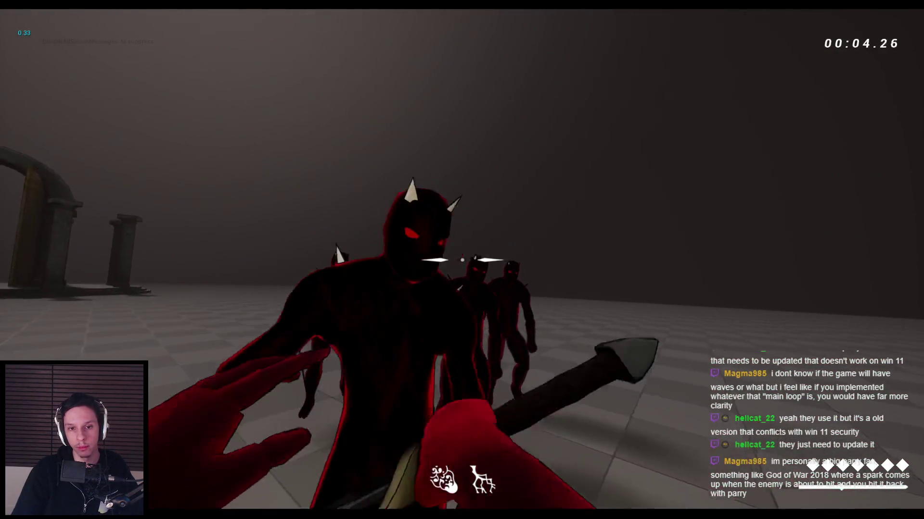
{"action": "left_click", "coordinate": [462, 260]}
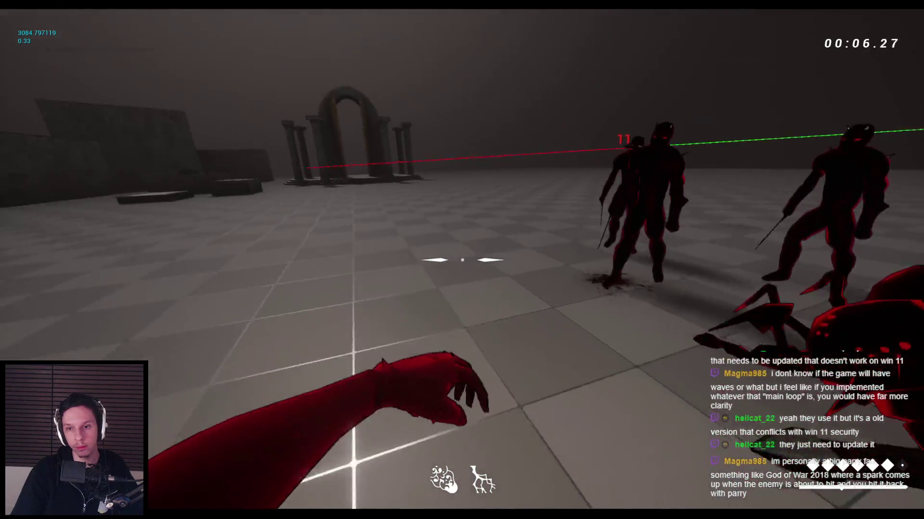
{"action": "left_click", "coordinate": [462, 260]}
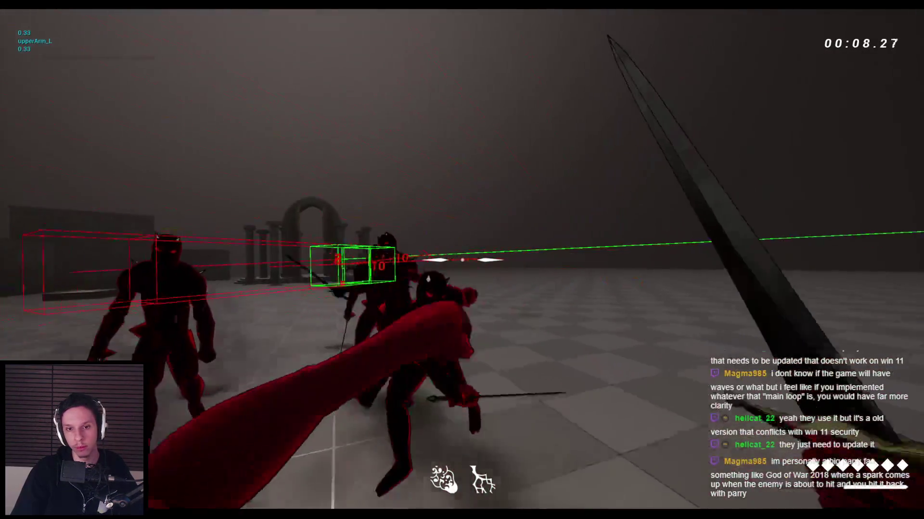
{"action": "left_click", "coordinate": [462, 260]}
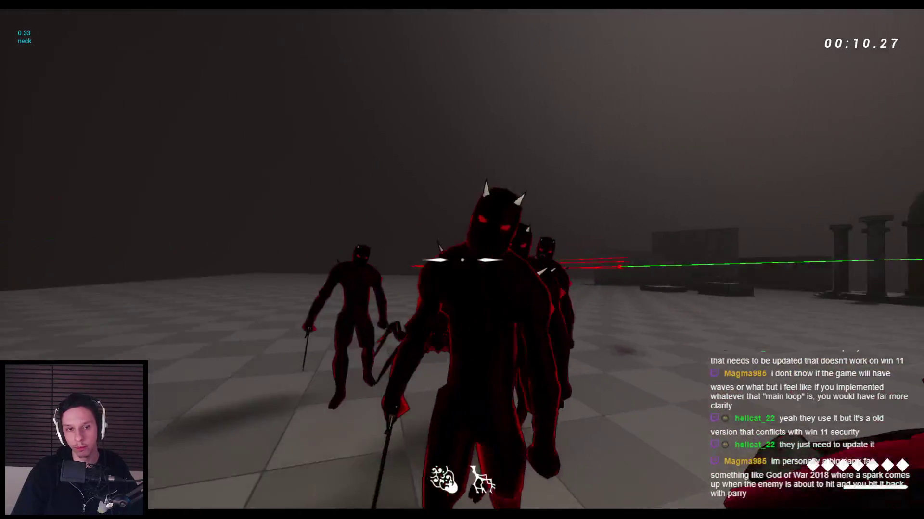
{"action": "left_click", "coordinate": [462, 260]}
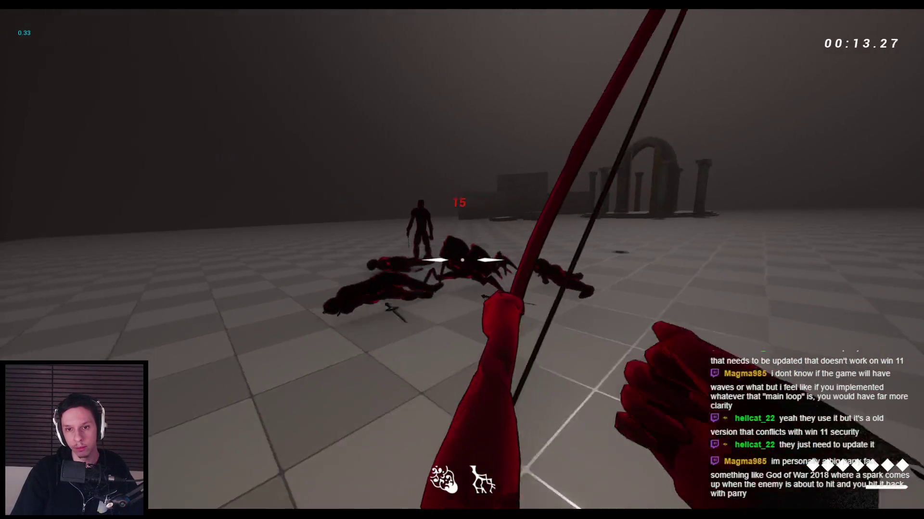
{"action": "left_click", "coordinate": [462, 259]}
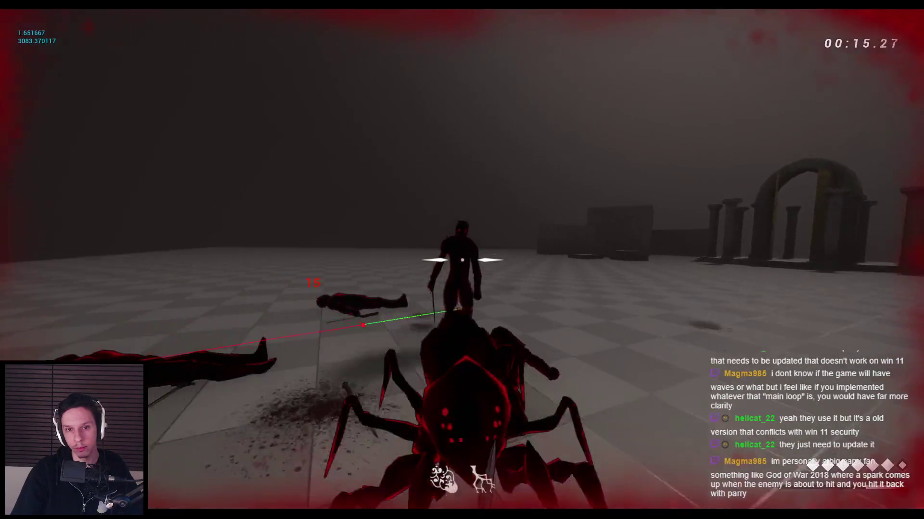
{"action": "left_click", "coordinate": [462, 260]}
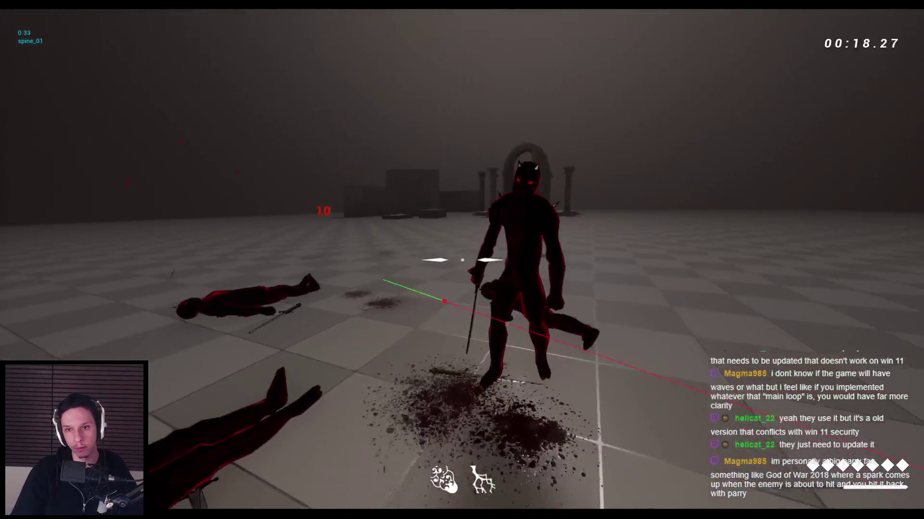
{"action": "left_click", "coordinate": [462, 260]}
{"action": "left_click", "coordinate": [462, 260]}
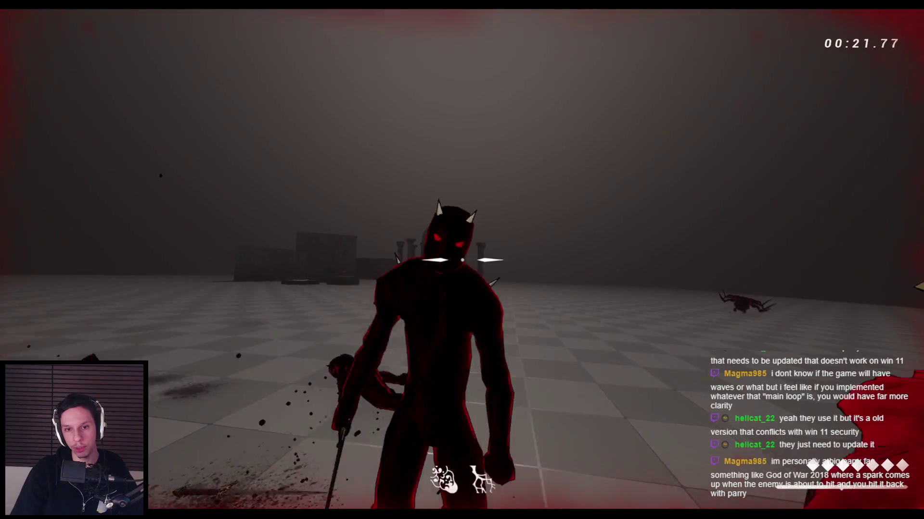
{"action": "left_click", "coordinate": [462, 259]}
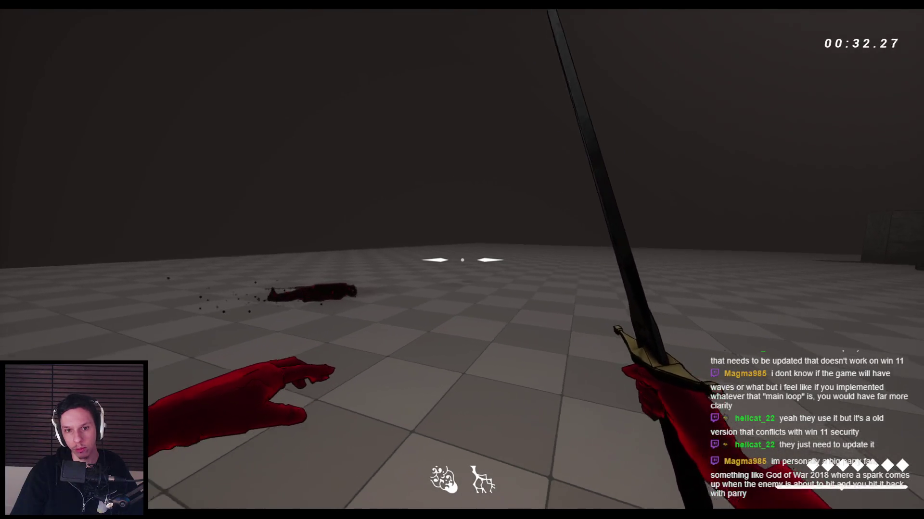
Restart the playtest with Alt+P and advance to strike the demon group.
{"action": "key", "text": "Escape"}
{"action": "key", "text": "alt+p"}
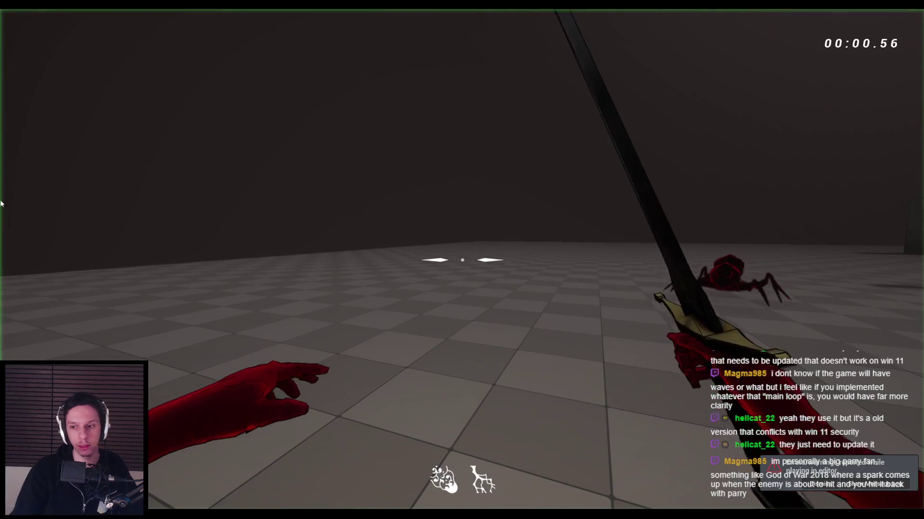
{"action": "key", "text": "w"}
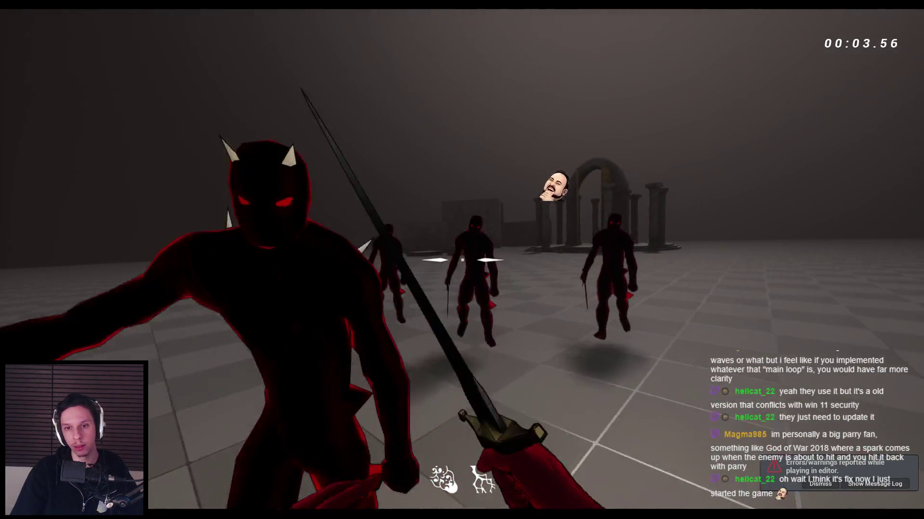
{"action": "left_click", "coordinate": [462, 259]}
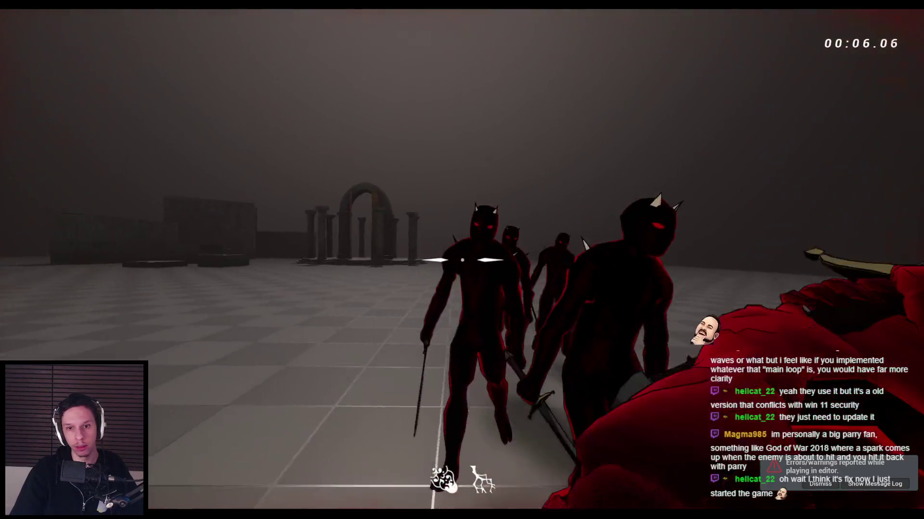
{"action": "left_click", "coordinate": [462, 260]}
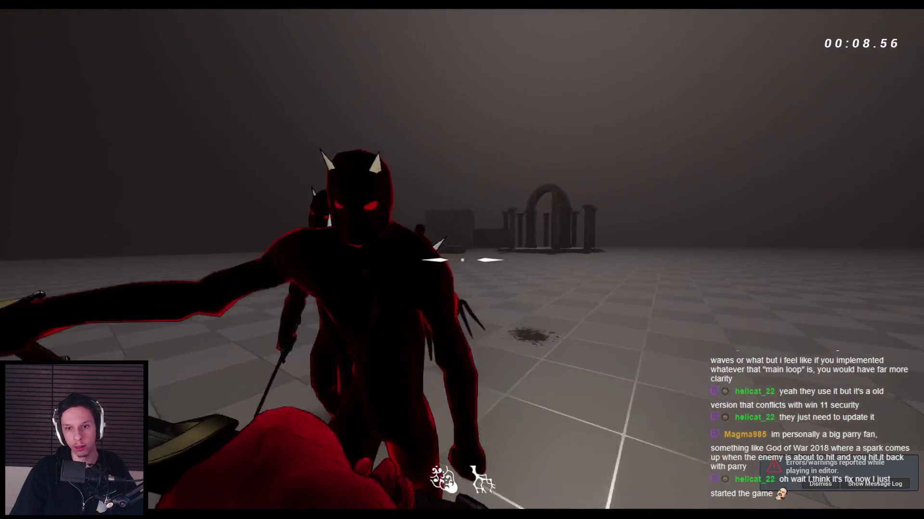
Start a fresh playtest and swing the sword at the spider and surrounding demons.
{"action": "key", "text": "Escape"}
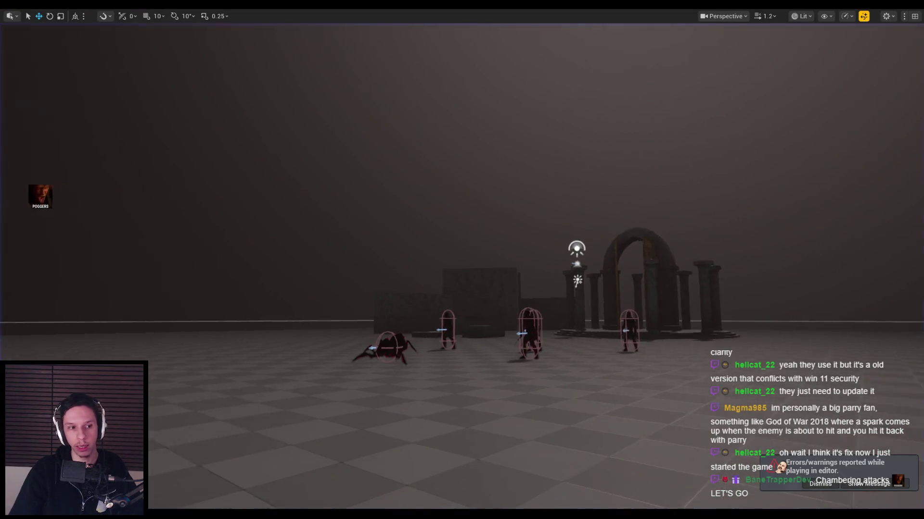
{"action": "left_click_drag", "start_coordinate": [538, 293], "coordinate": [539, 292]}
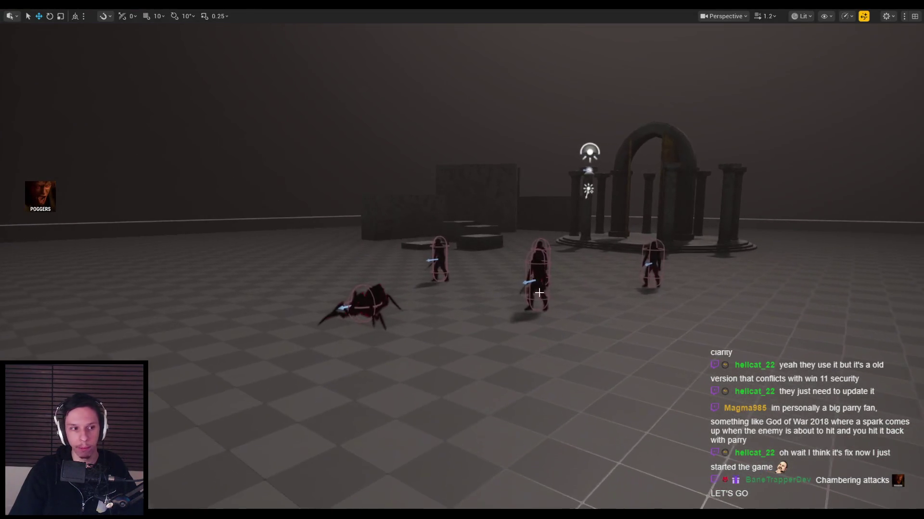
{"action": "key", "text": "alt+p"}
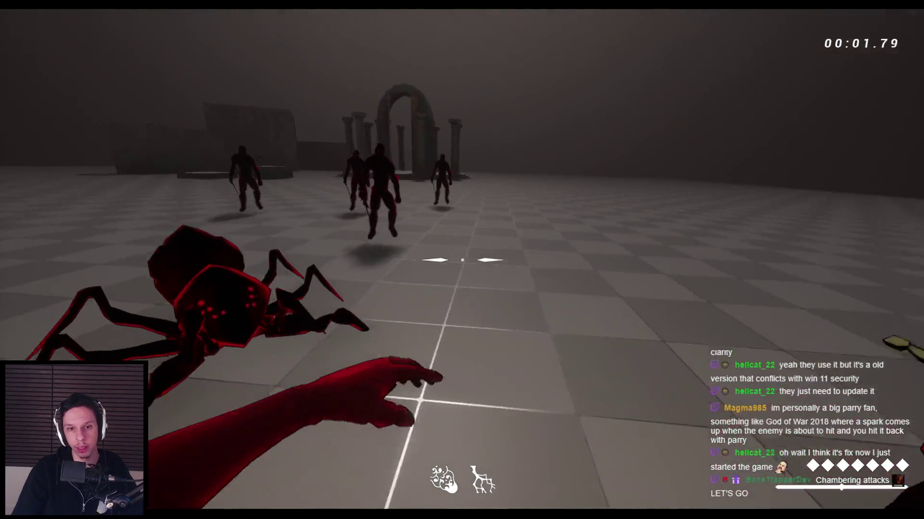
{"action": "left_click", "coordinate": [462, 260]}
{"action": "left_click", "coordinate": [461, 260]}
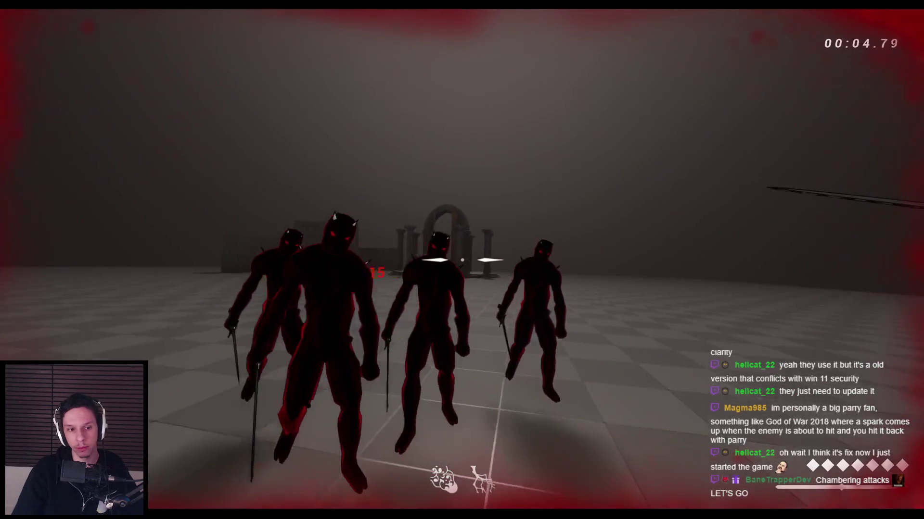
{"action": "left_click", "coordinate": [462, 260]}
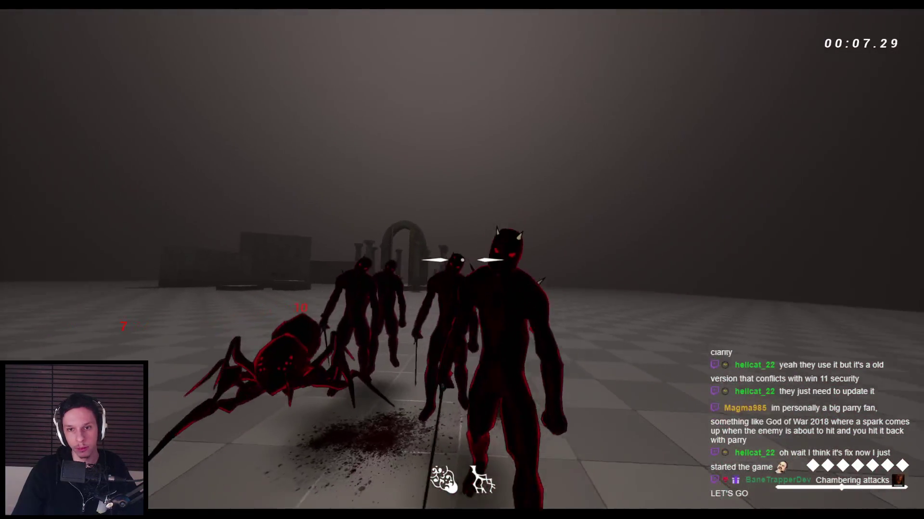
{"action": "left_click", "coordinate": [462, 259]}
{"action": "left_click", "coordinate": [462, 260]}
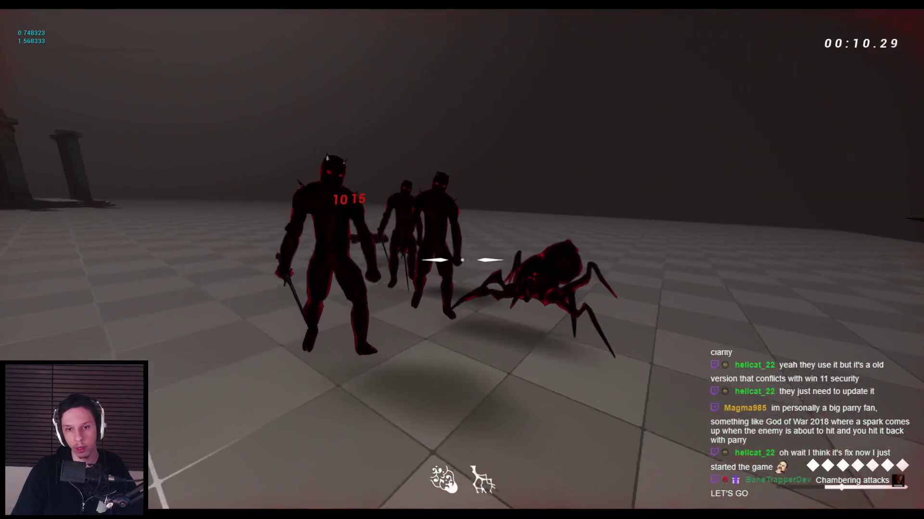
{"action": "left_click", "coordinate": [462, 260]}
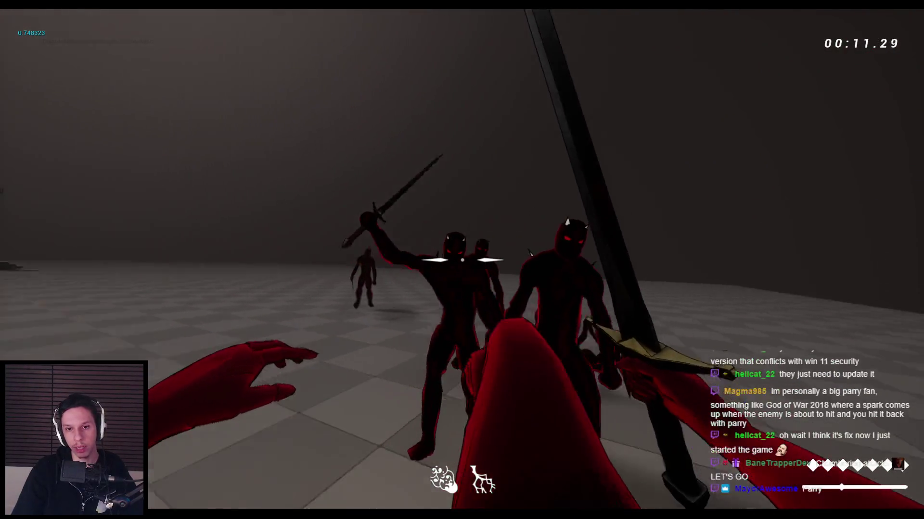
Restart after dying, attack and jump past the demons, then stop and survey the arena.
{"action": "key", "text": "r"}
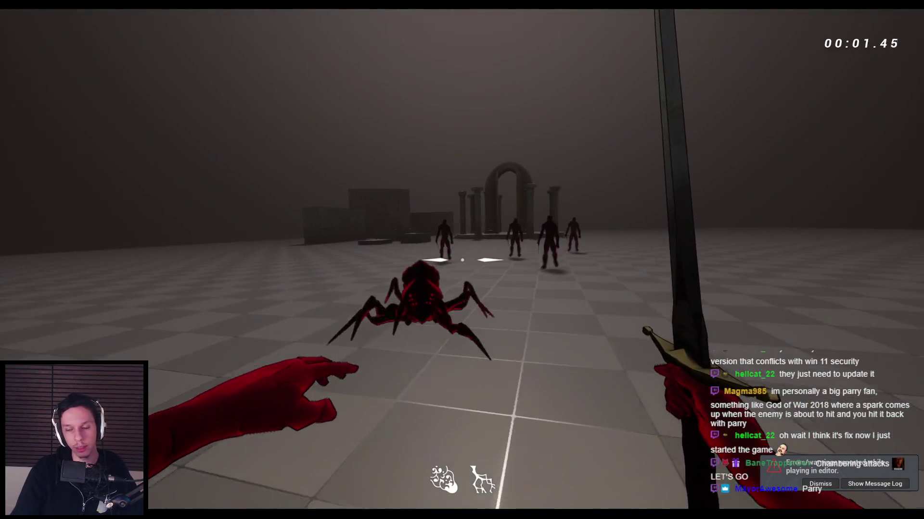
{"action": "left_click", "coordinate": [461, 259]}
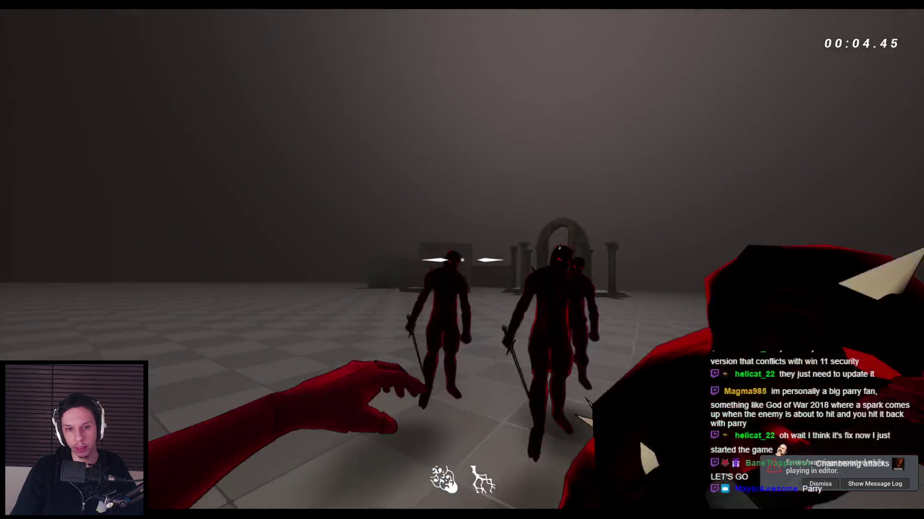
{"action": "key", "text": "space"}
{"action": "key", "text": "Escape"}
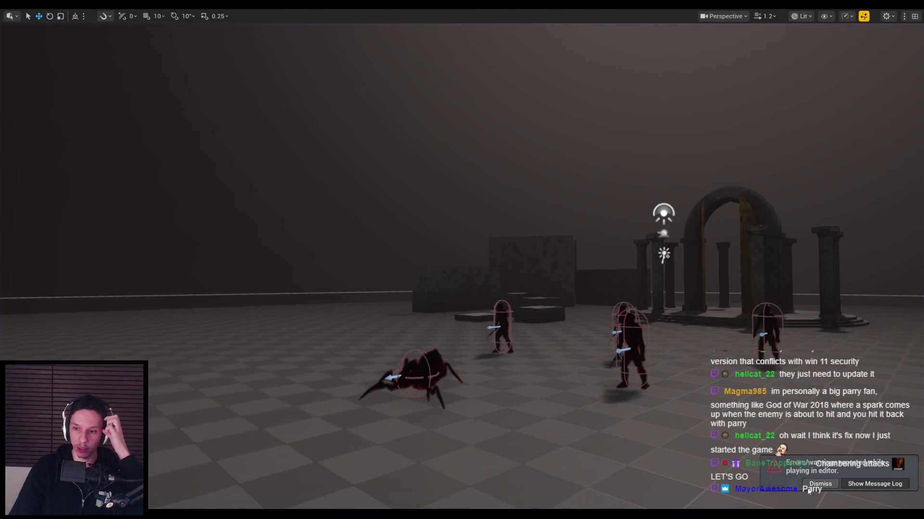
{"action": "left_click_drag", "start_coordinate": [618, 353], "coordinate": [611, 358]}
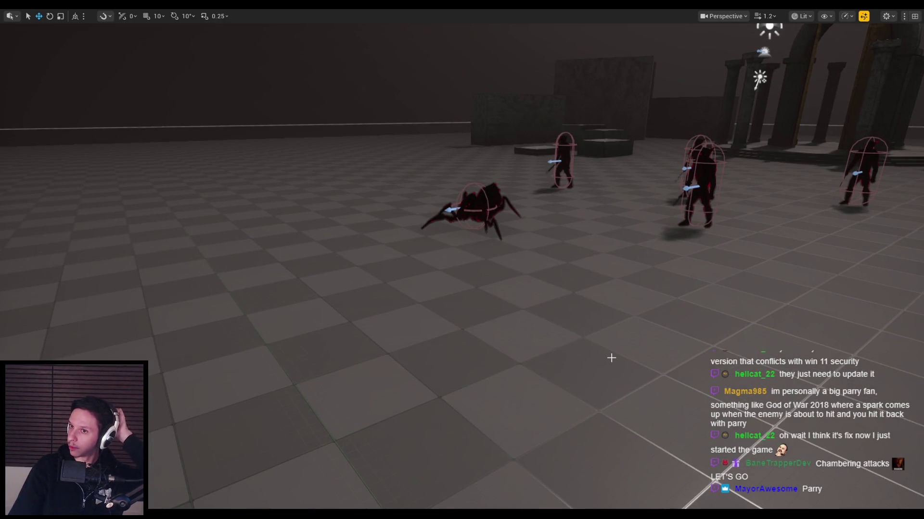
{"action": "left_click_drag", "start_coordinate": [553, 331], "coordinate": [555, 331]}
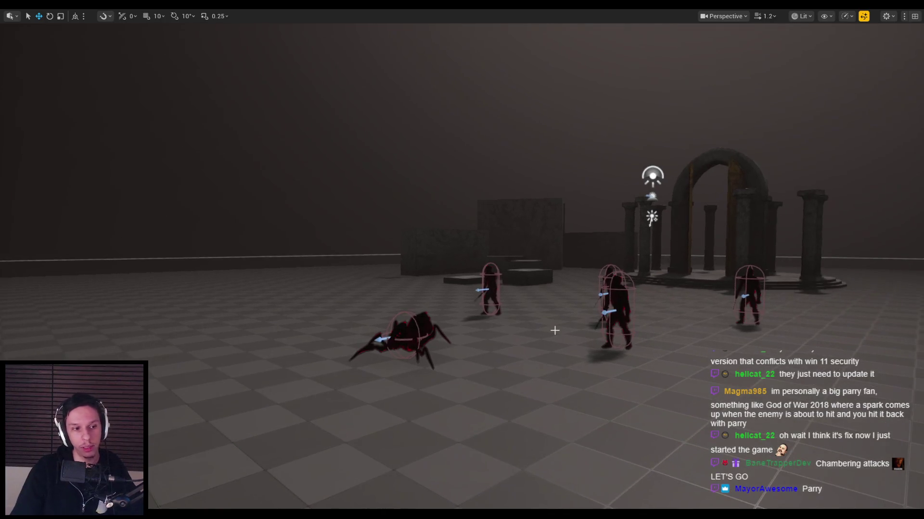
Play again, cutting through the demon group and finishing off the spider.
{"action": "key", "text": "alt+p"}
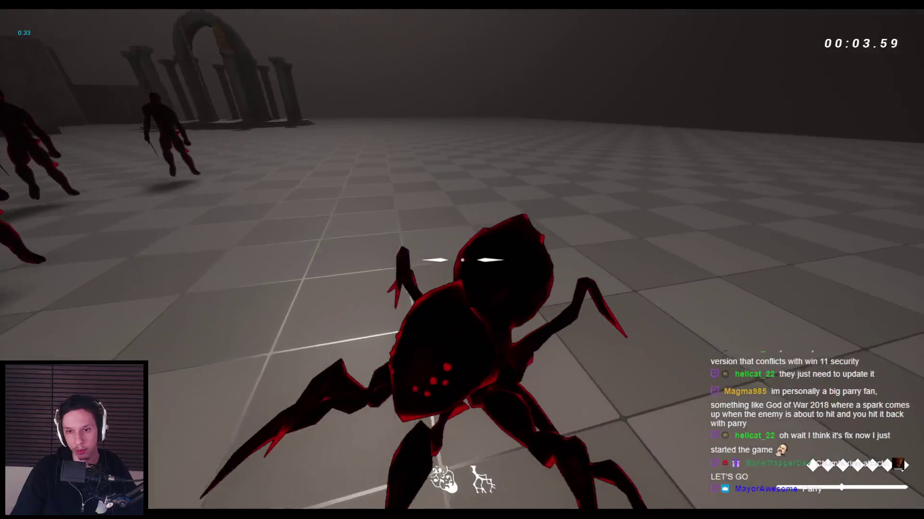
{"action": "left_click", "coordinate": [462, 260]}
{"action": "left_click", "coordinate": [462, 260]}
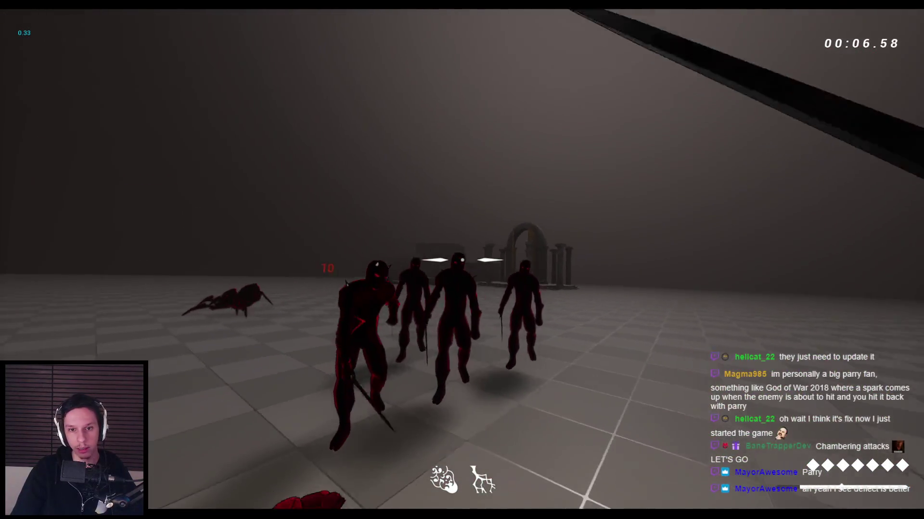
{"action": "left_click", "coordinate": [462, 260]}
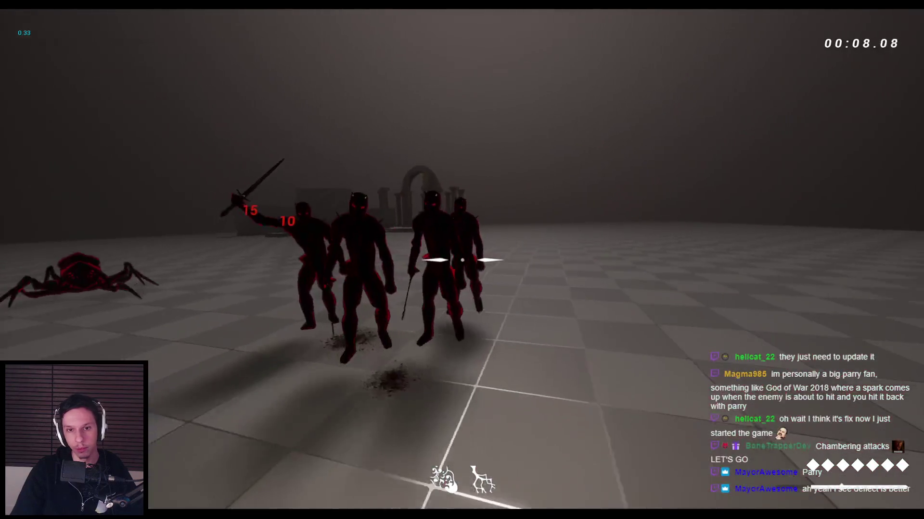
{"action": "left_click", "coordinate": [462, 260]}
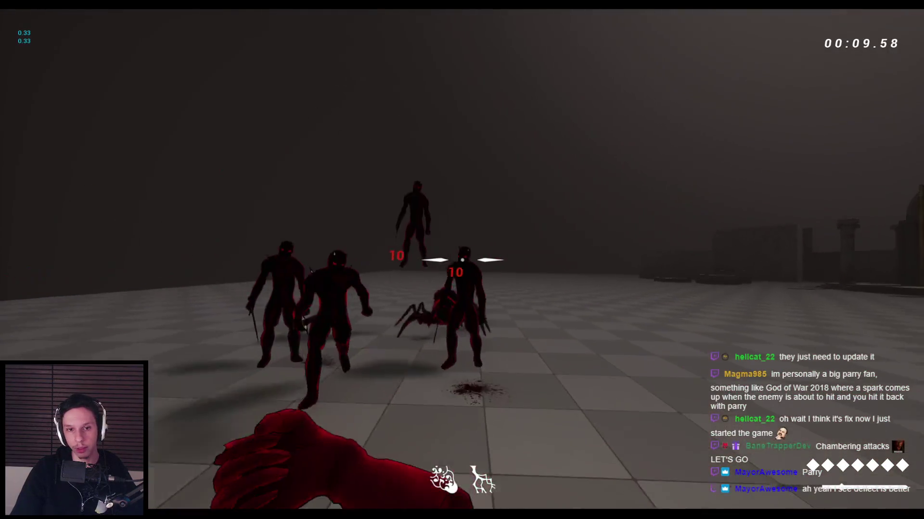
{"action": "left_click", "coordinate": [462, 260]}
{"action": "left_click", "coordinate": [461, 260]}
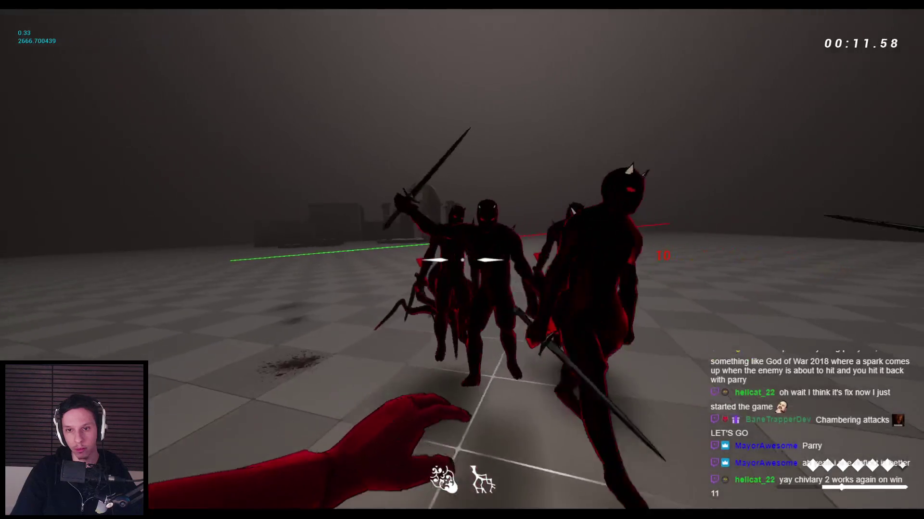
{"action": "left_click", "coordinate": [461, 260]}
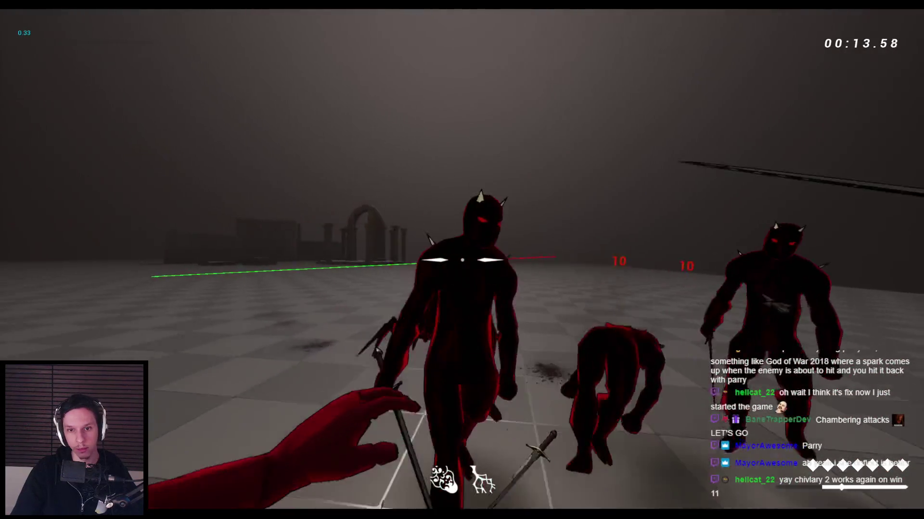
{"action": "left_click", "coordinate": [462, 260]}
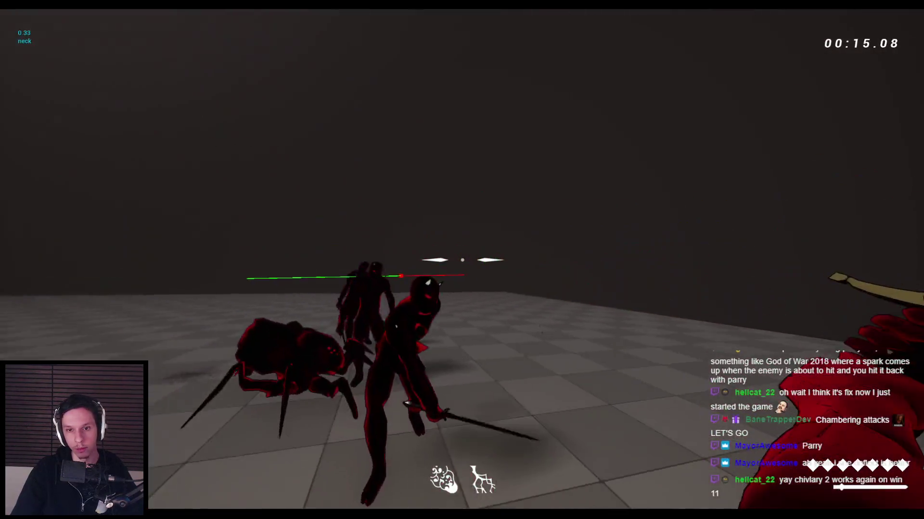
{"action": "left_click", "coordinate": [461, 259]}
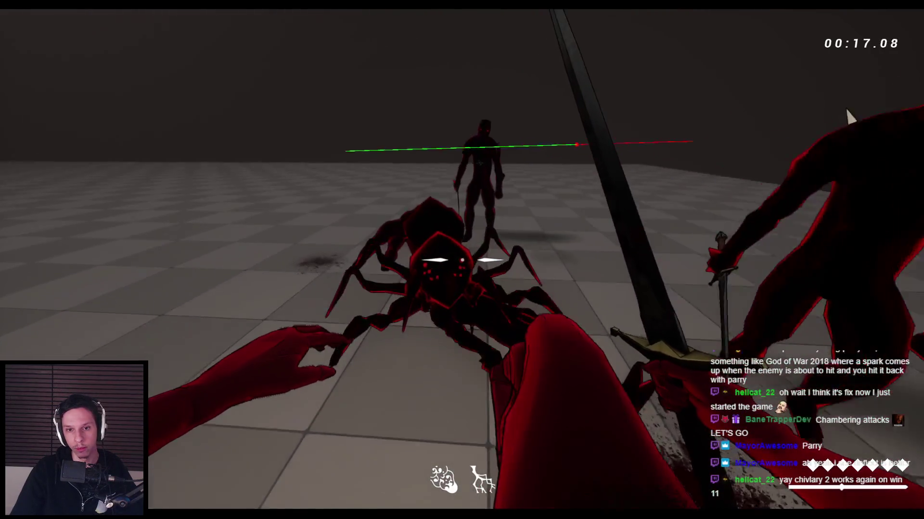
{"action": "left_click", "coordinate": [462, 260]}
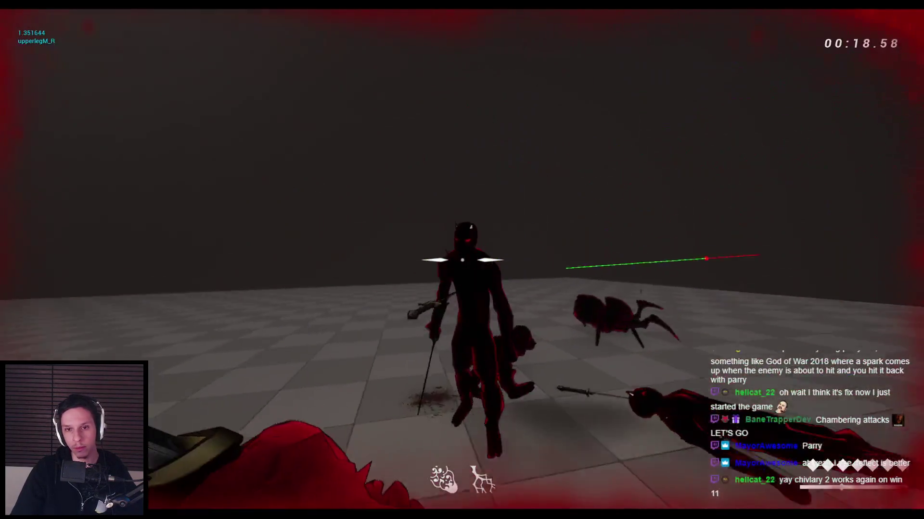
{"action": "left_click", "coordinate": [462, 260]}
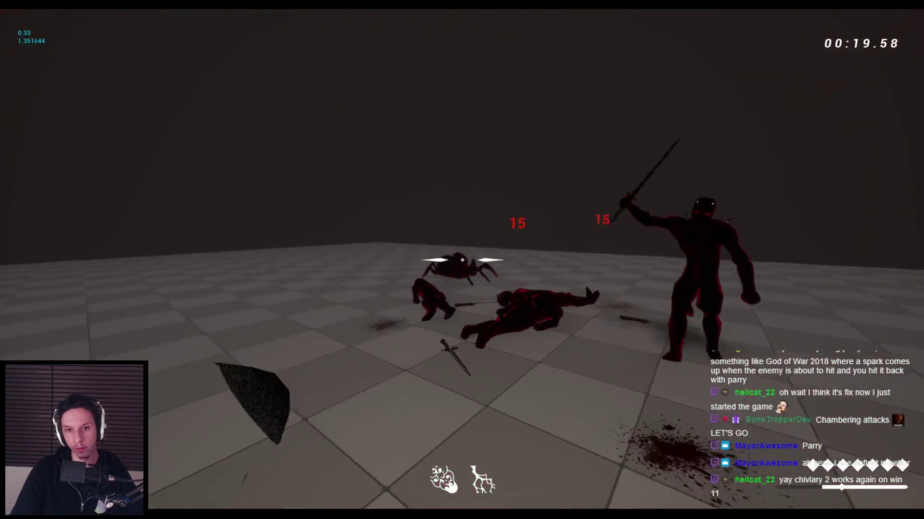
{"action": "left_click", "coordinate": [462, 260]}
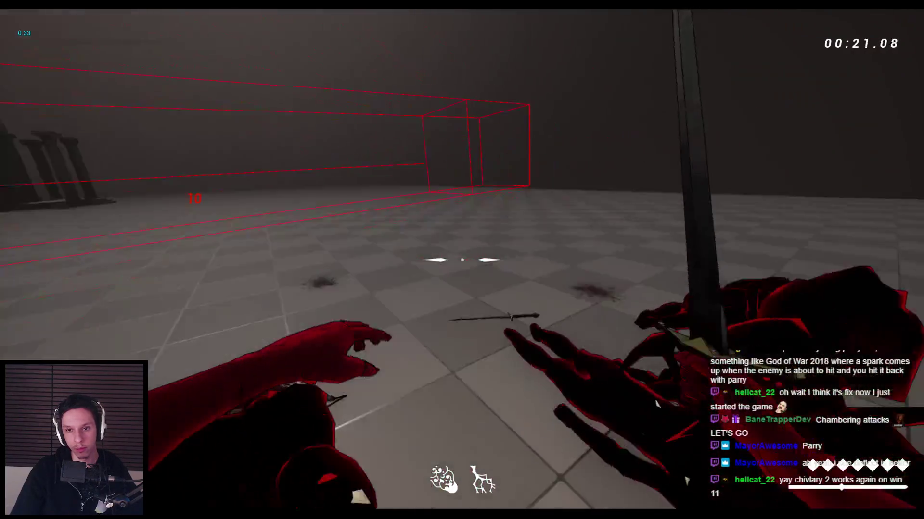
{"action": "left_click", "coordinate": [462, 260]}
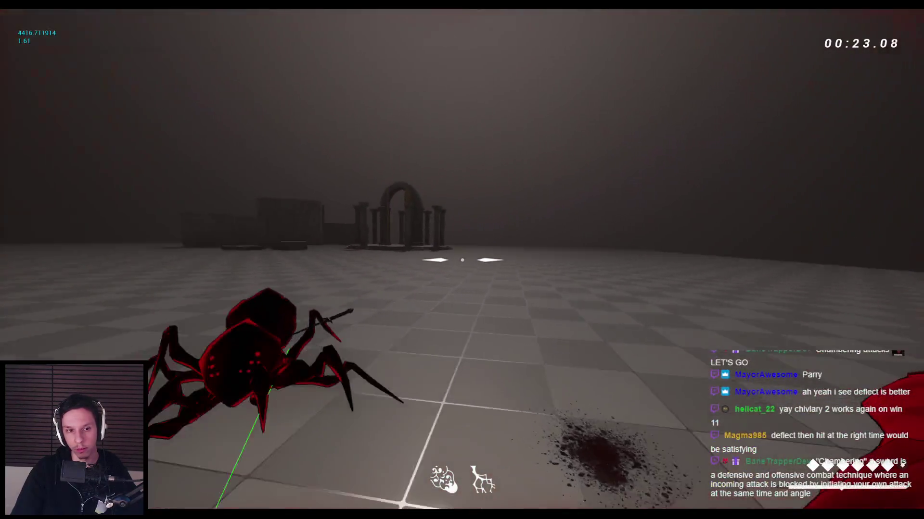
{"action": "left_click", "coordinate": [462, 260]}
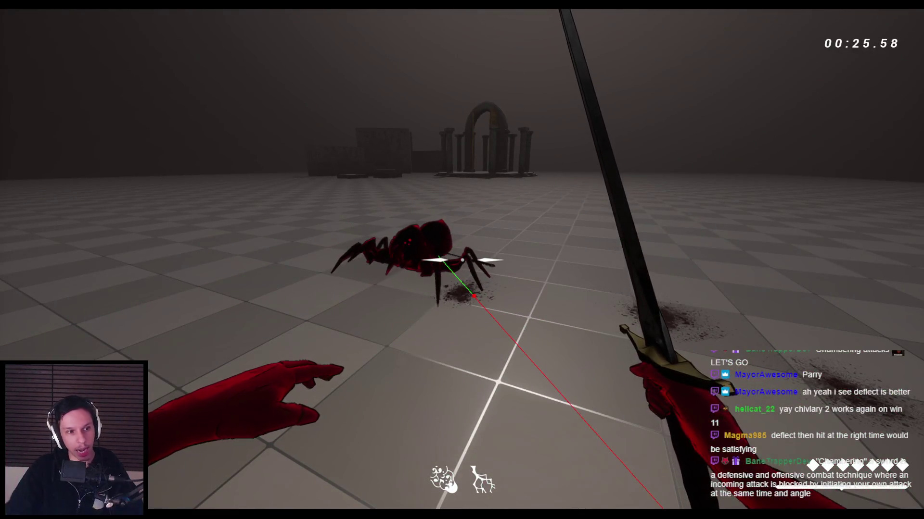
{"action": "left_click", "coordinate": [462, 260]}
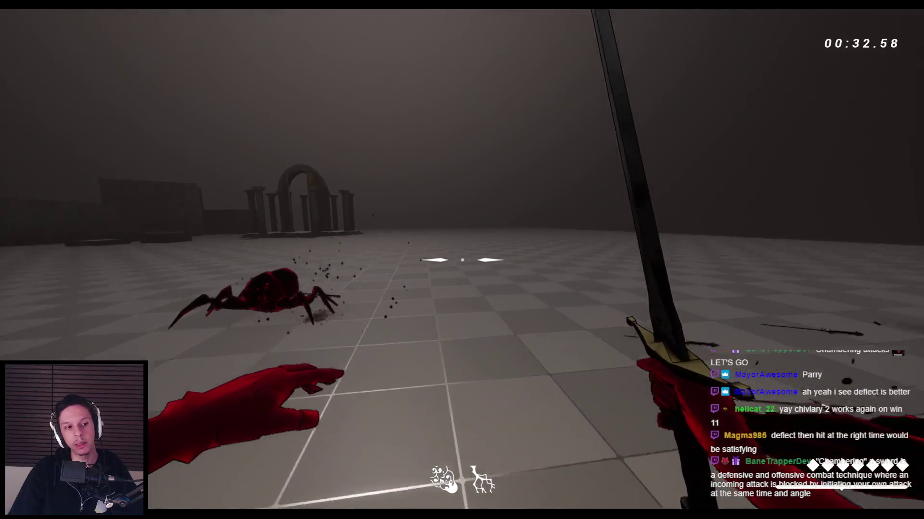
{"action": "left_click", "coordinate": [462, 260]}
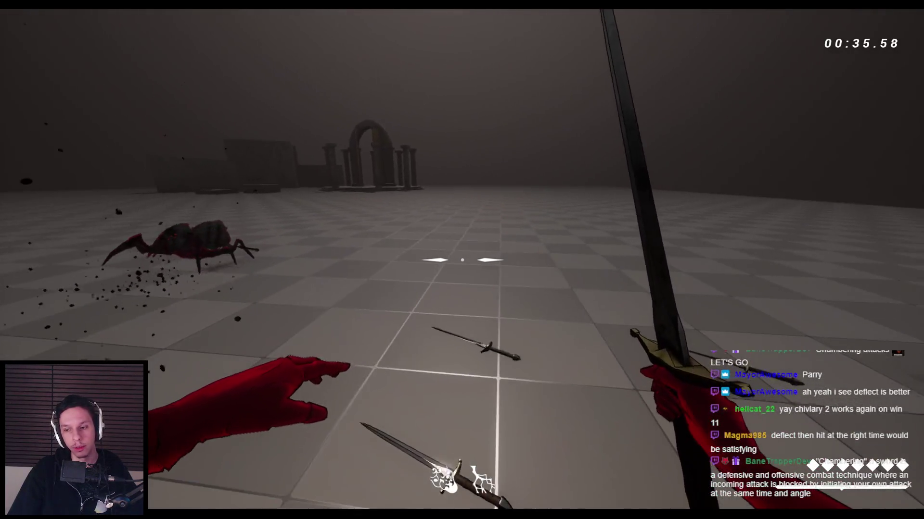
End the playtest, pull the view back over the arena, and switch to Notion.
{"action": "key", "text": "Escape"}
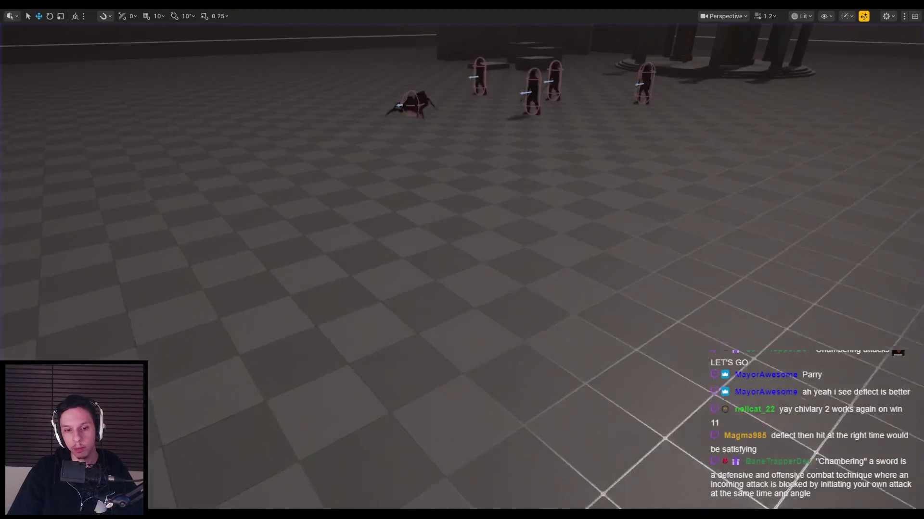
{"action": "key", "text": "s"}
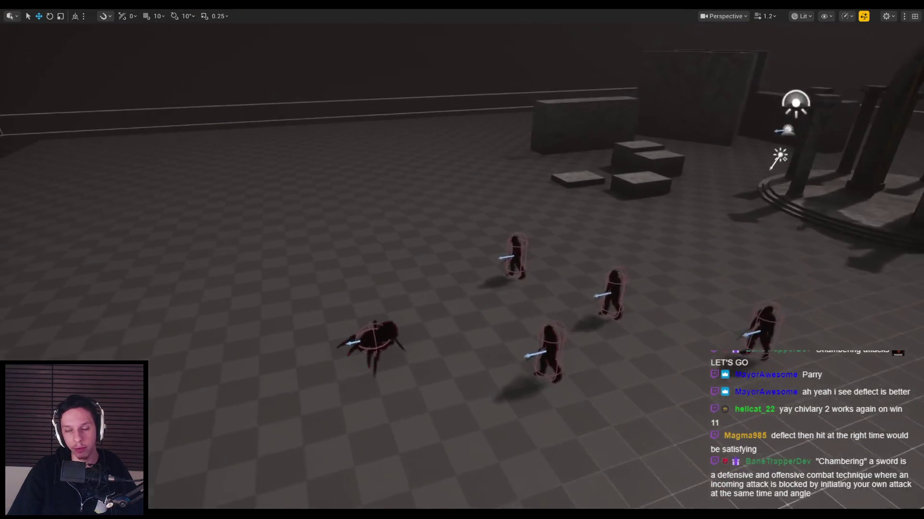
{"action": "key", "text": "s"}
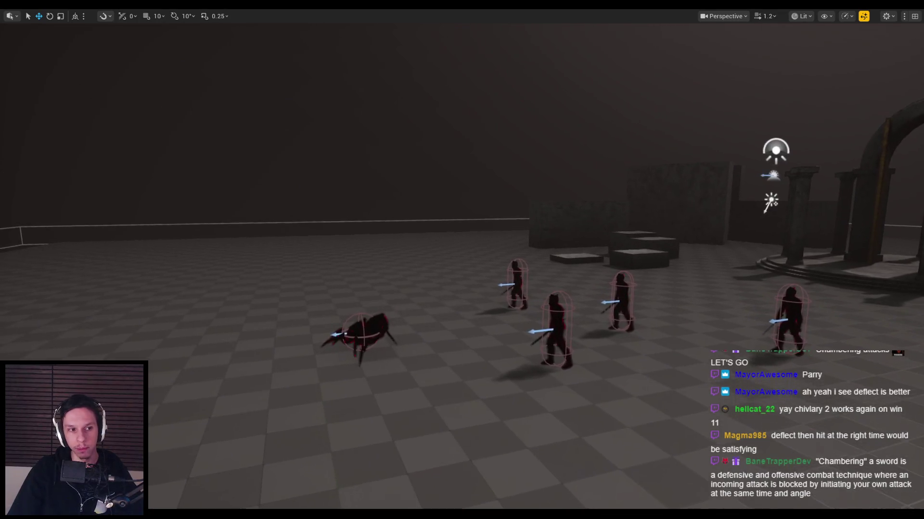
{"action": "key", "text": "s"}
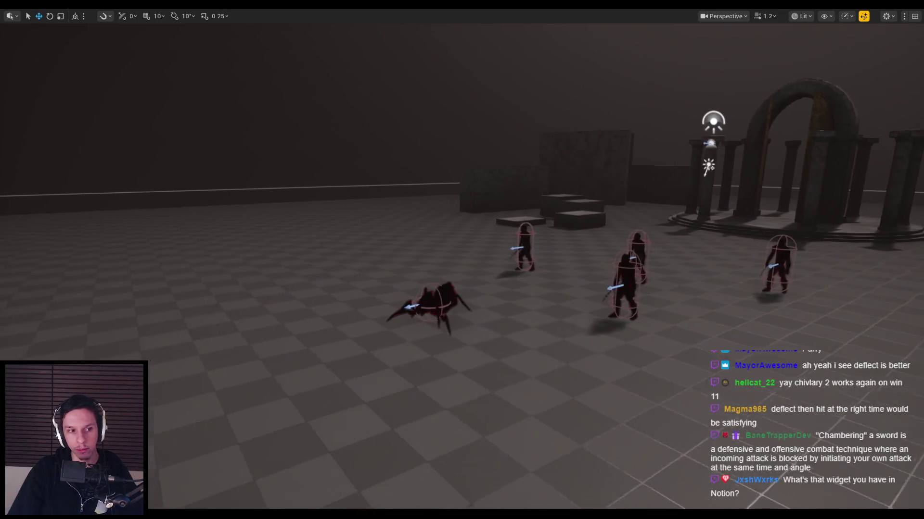
{"action": "key", "text": "d"}
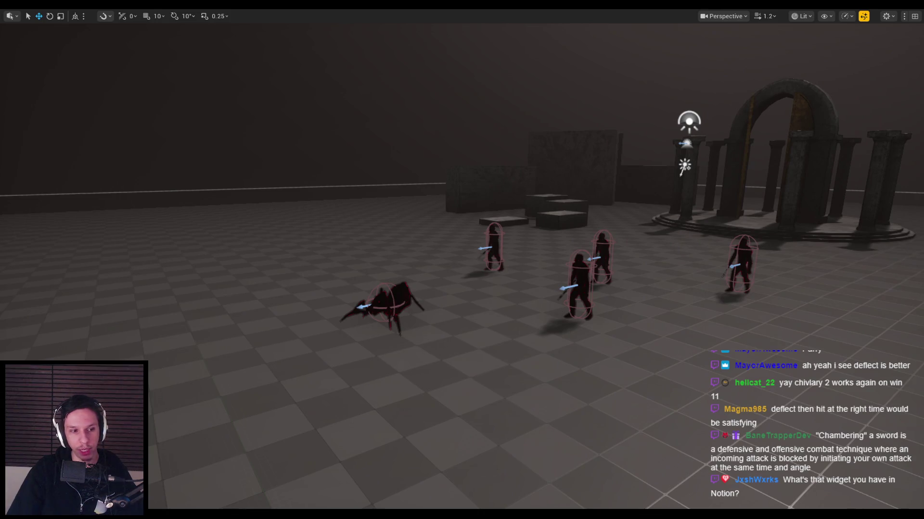
{"action": "key", "text": "alt+Tab"}
{"action": "scroll", "coordinate": [368, 148], "scroll_direction": "up", "scroll_amount": 1}
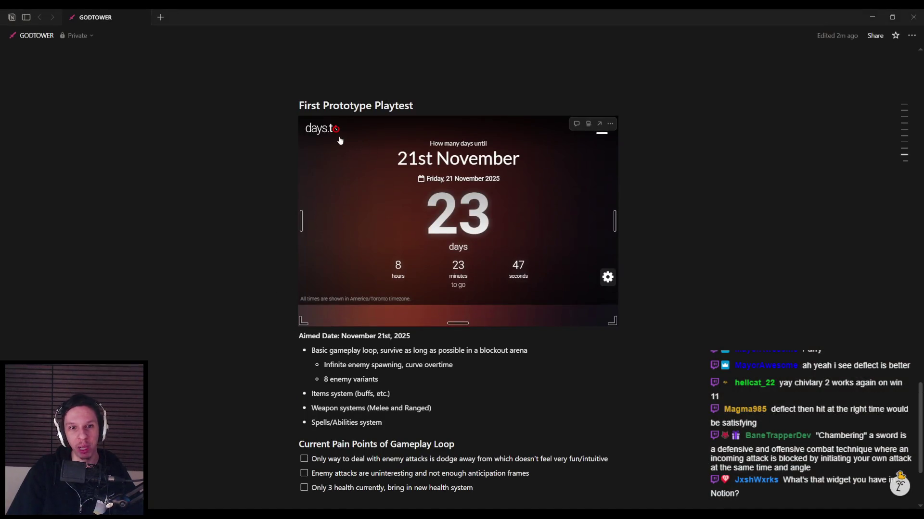
Scroll to the pain-points checklist and put the caret after the 3-health item.
{"action": "scroll", "coordinate": [339, 140], "scroll_direction": "up", "scroll_amount": 1}
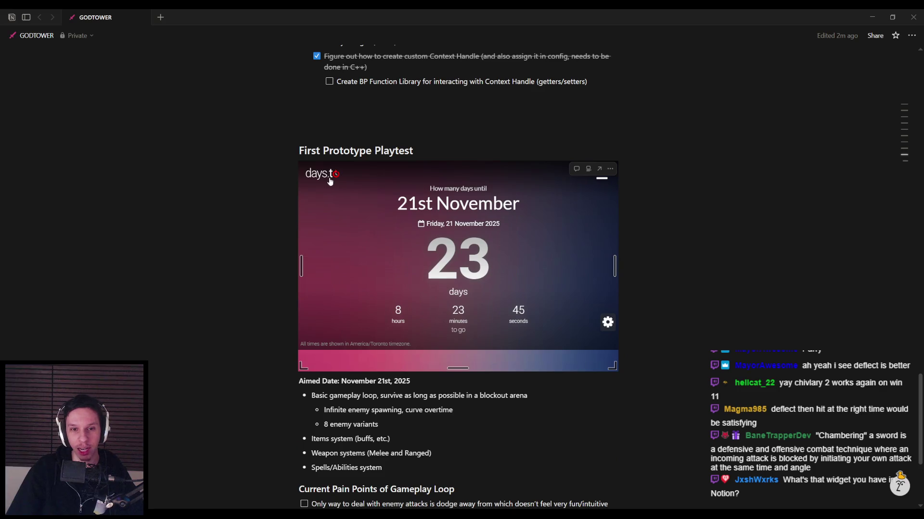
{"action": "scroll", "coordinate": [217, 297], "scroll_direction": "down", "scroll_amount": 1}
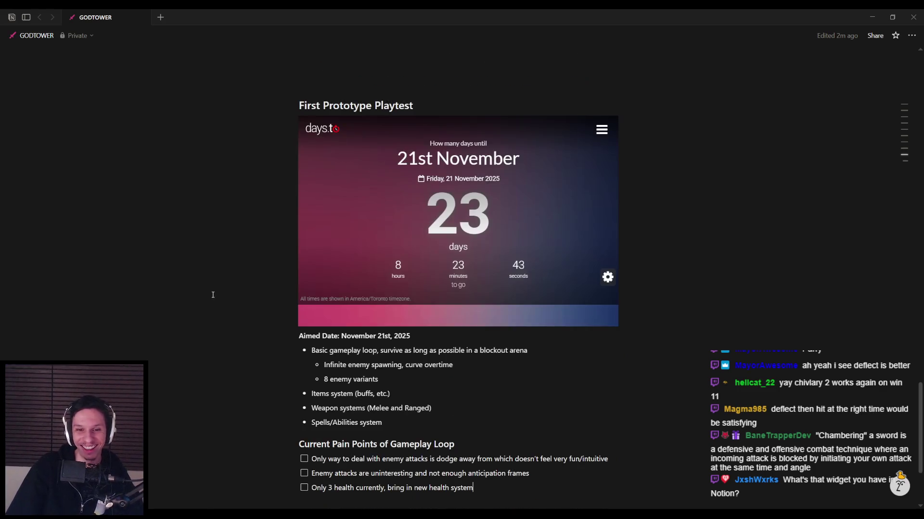
{"action": "scroll", "coordinate": [293, 313], "scroll_direction": "up", "scroll_amount": 1}
{"action": "scroll", "coordinate": [403, 164], "scroll_direction": "up", "scroll_amount": 2}
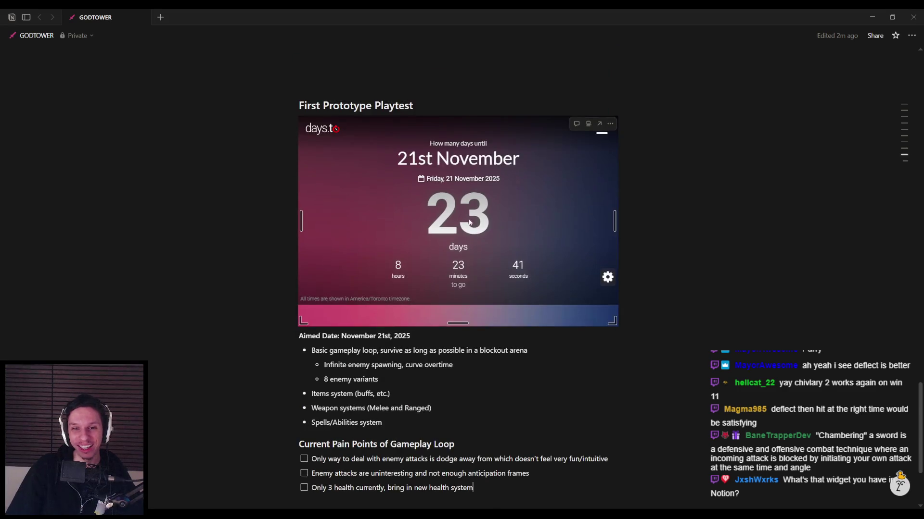
{"action": "scroll", "coordinate": [338, 293], "scroll_direction": "down", "scroll_amount": 2}
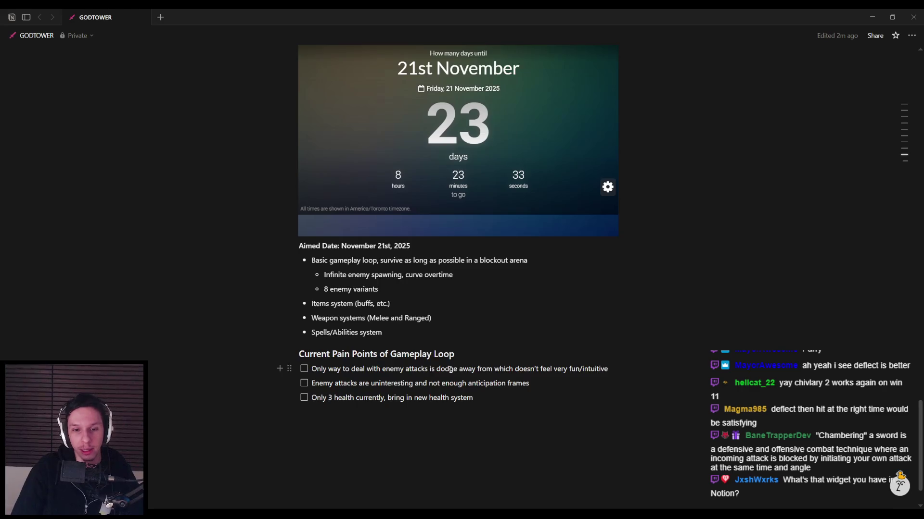
{"action": "scroll", "coordinate": [450, 369], "scroll_direction": "down", "scroll_amount": 1}
{"action": "triple_click", "coordinate": [500, 354]}
{"action": "left_click", "coordinate": [500, 353]}
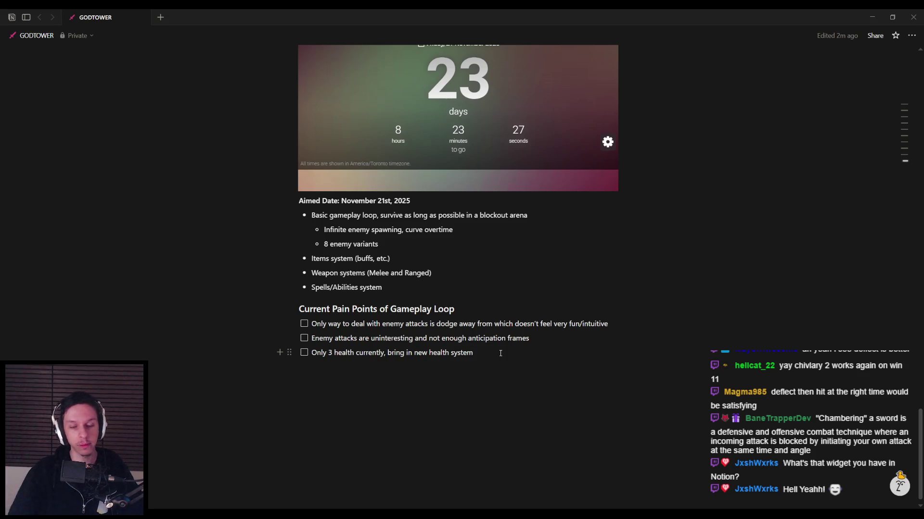
Add the to-do 'We need the different enemy types (flying, etc.)' below the health item.
{"action": "key", "text": "Return"}
{"action": "type", "text": "We need"}
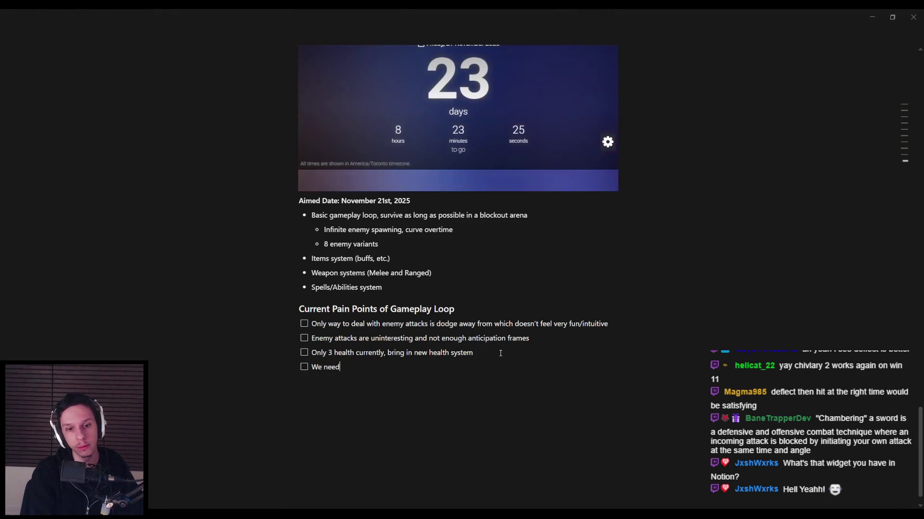
{"action": "type", "text": "emy types (flying, etc."}
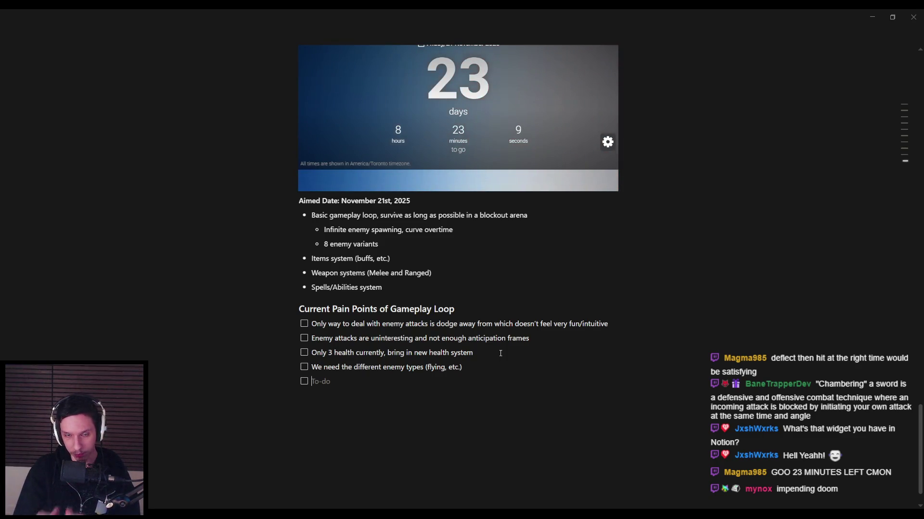
{"action": "left_click_drag", "start_coordinate": [390, 259], "coordinate": [311, 261]}
{"action": "left_click", "coordinate": [421, 258]}
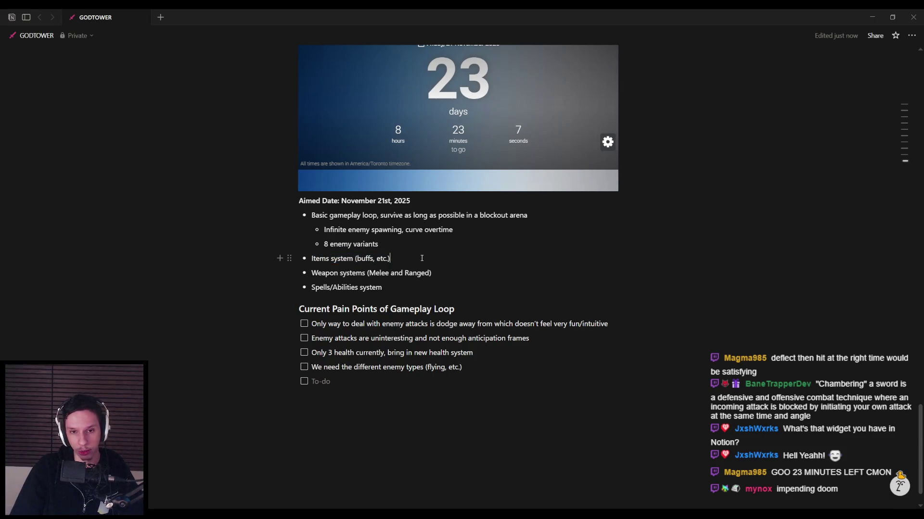
{"action": "triple_click", "coordinate": [397, 284]}
{"action": "left_click", "coordinate": [395, 286]}
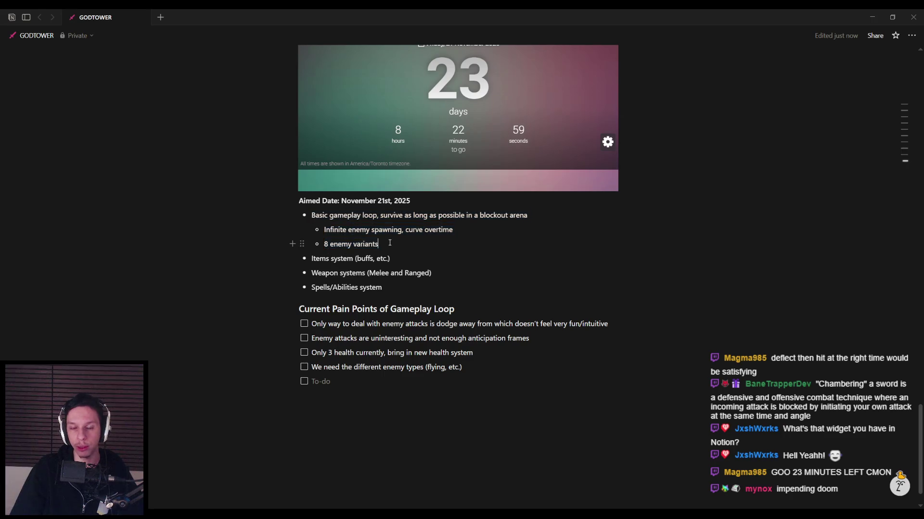
{"action": "scroll", "coordinate": [384, 292], "scroll_direction": "up", "scroll_amount": 5}
{"action": "scroll", "coordinate": [384, 292], "scroll_direction": "up", "scroll_amount": 8}
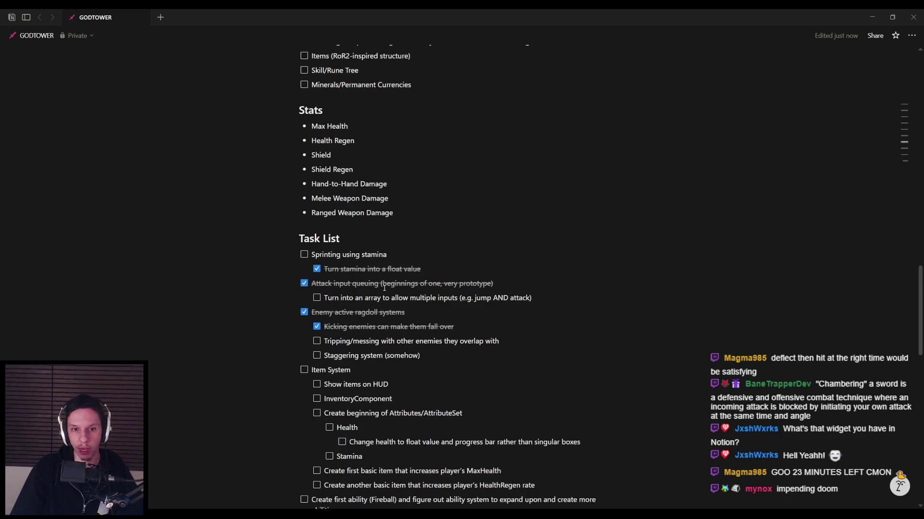
Scroll through the Feature List, Stats and Task List sections of the page.
{"action": "scroll", "coordinate": [385, 287], "scroll_direction": "up", "scroll_amount": 4}
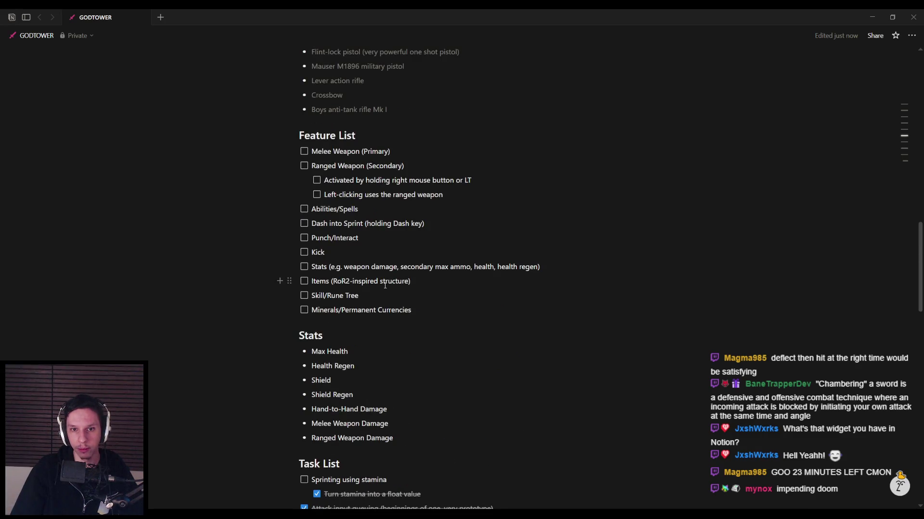
{"action": "scroll", "coordinate": [385, 286], "scroll_direction": "down", "scroll_amount": 17}
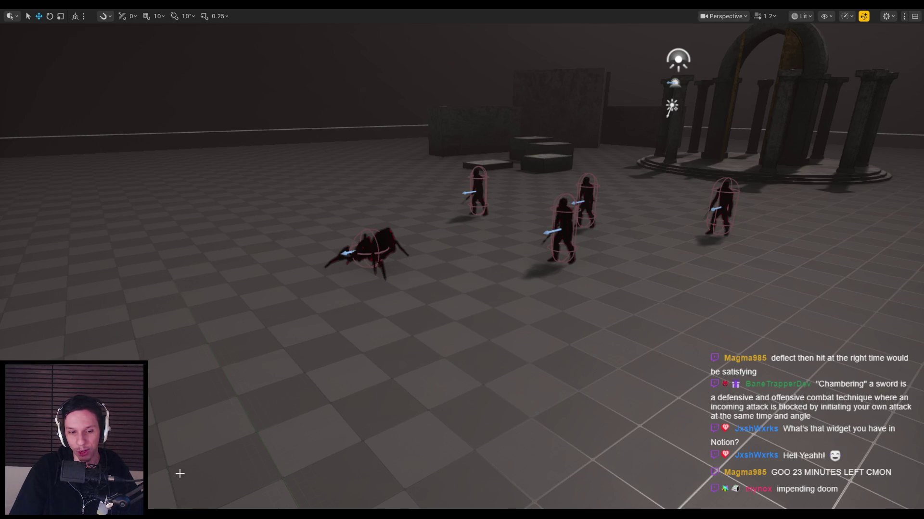
Glance over the Notion page, then return to Unreal and launch Play In Editor with Alt+P.
{"action": "key", "text": "alt+Tab"}
{"action": "scroll", "coordinate": [399, 271], "scroll_direction": "up", "scroll_amount": 6}
{"action": "scroll", "coordinate": [454, 348], "scroll_direction": "down", "scroll_amount": 3}
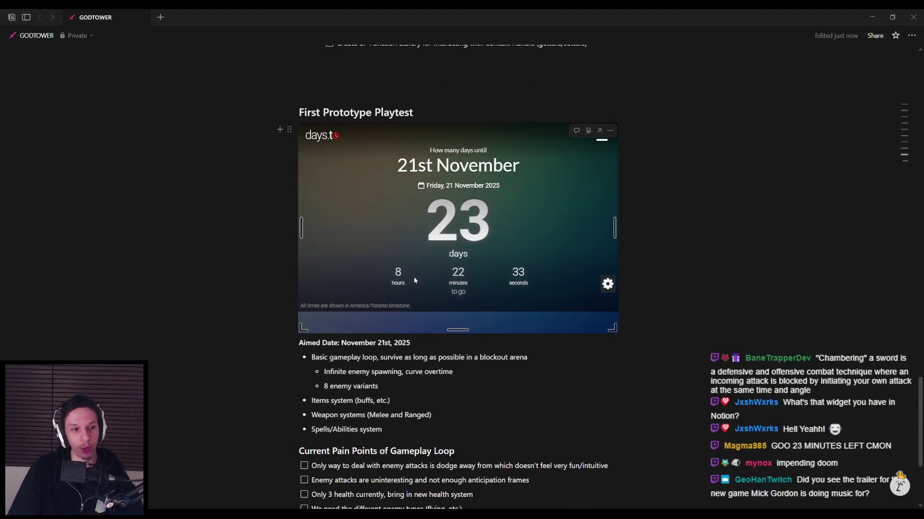
{"action": "scroll", "coordinate": [414, 280], "scroll_direction": "down", "scroll_amount": 2}
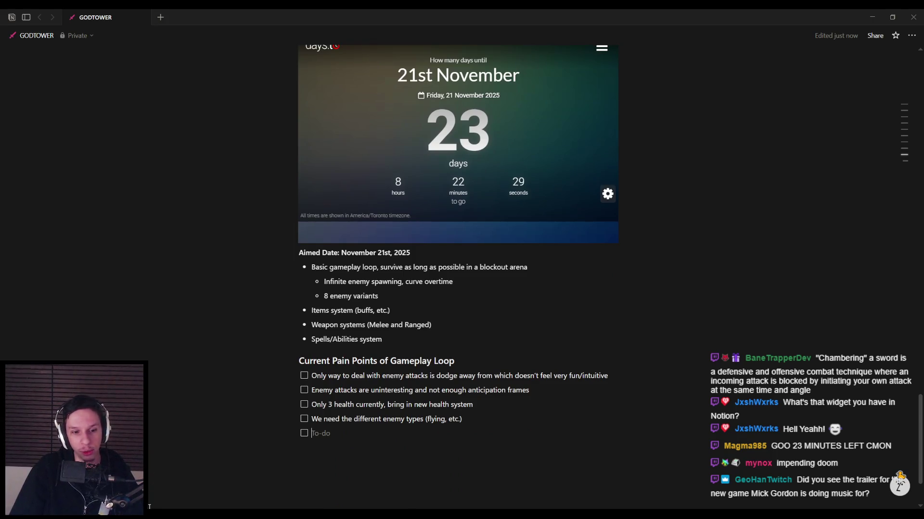
{"action": "key", "text": "alt+Tab"}
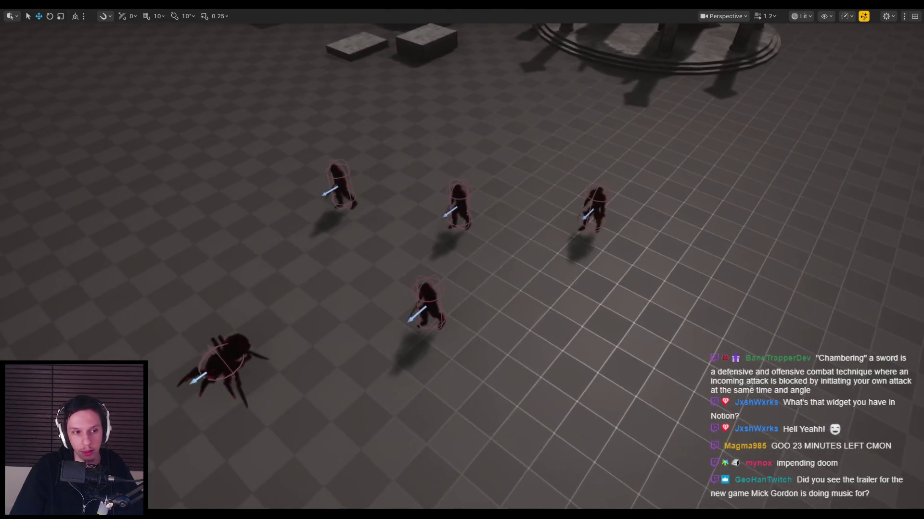
{"action": "key", "text": "alt+p"}
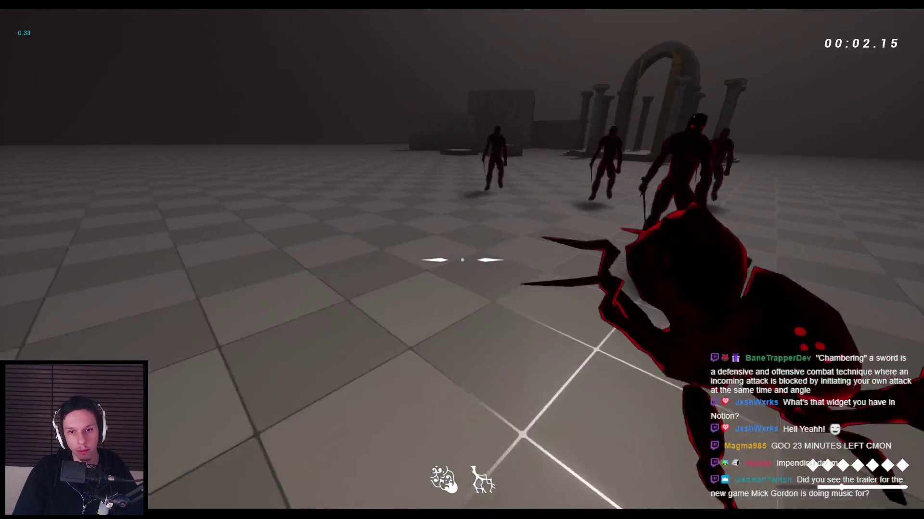
Slash through the successive demon groups, including those near the arches.
{"action": "left_click", "coordinate": [462, 259]}
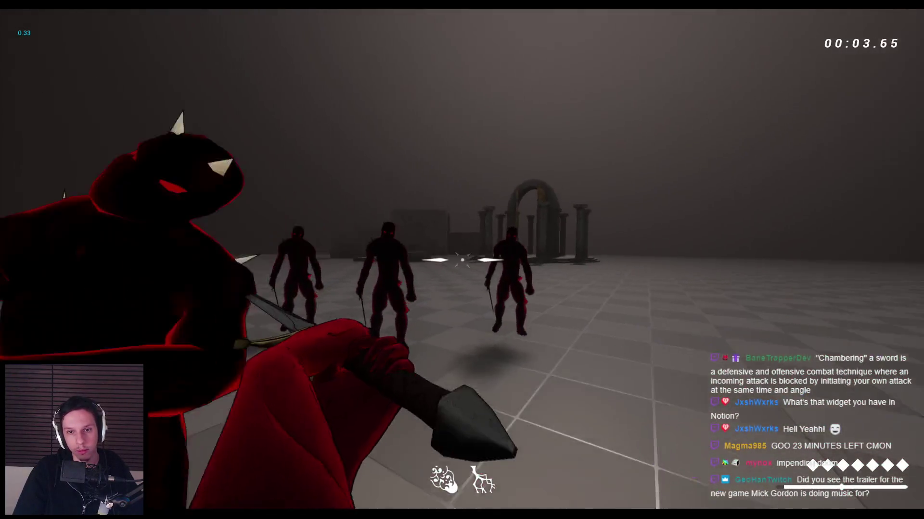
{"action": "left_click", "coordinate": [462, 260]}
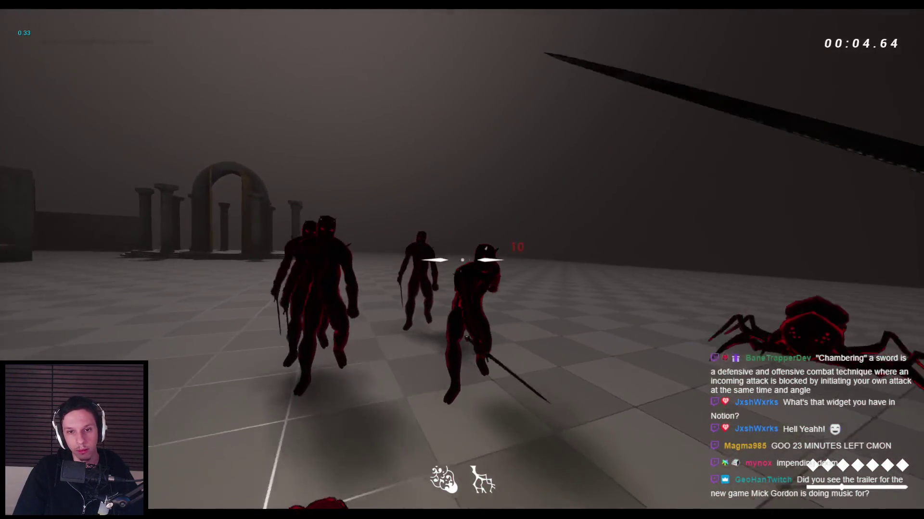
{"action": "left_click", "coordinate": [462, 260]}
{"action": "left_click", "coordinate": [461, 260]}
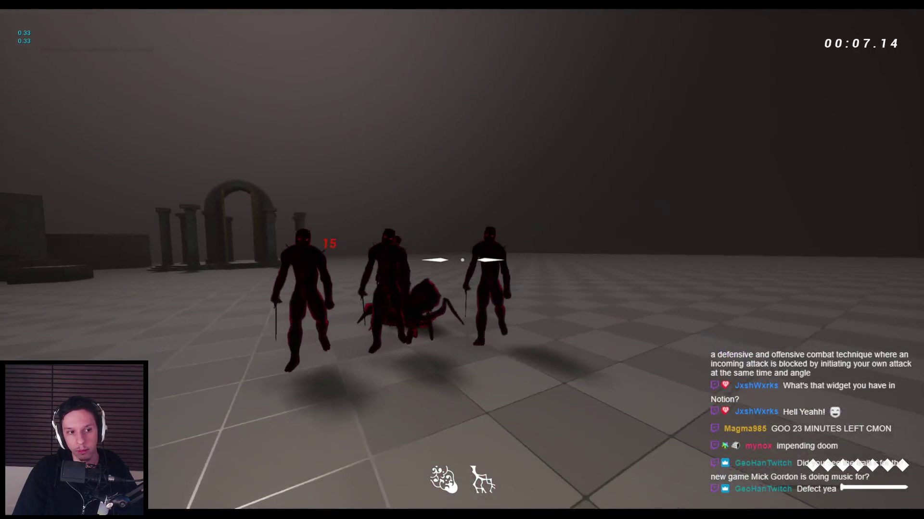
{"action": "left_click", "coordinate": [461, 259]}
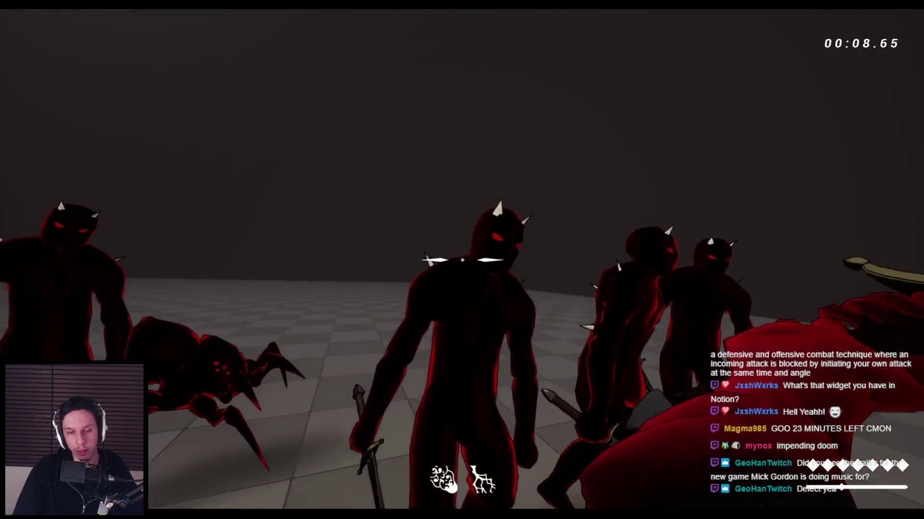
{"action": "left_click", "coordinate": [462, 260]}
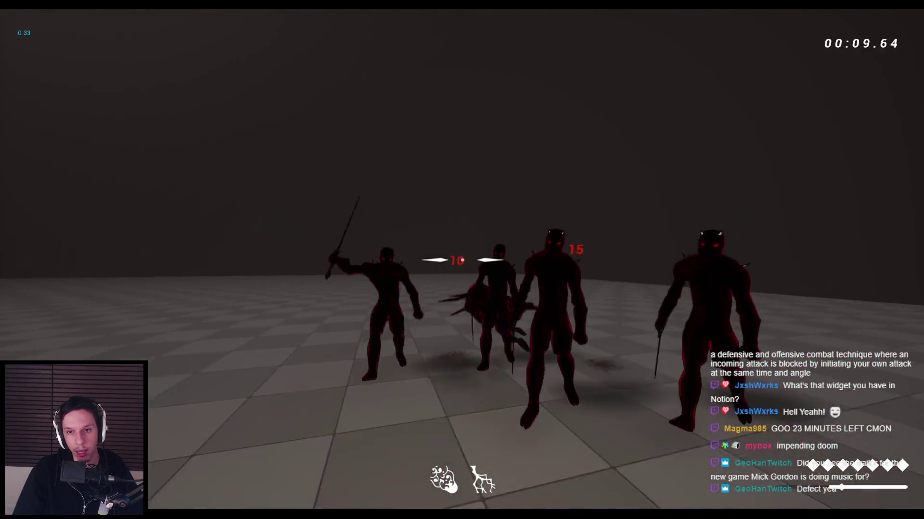
{"action": "left_click", "coordinate": [462, 260]}
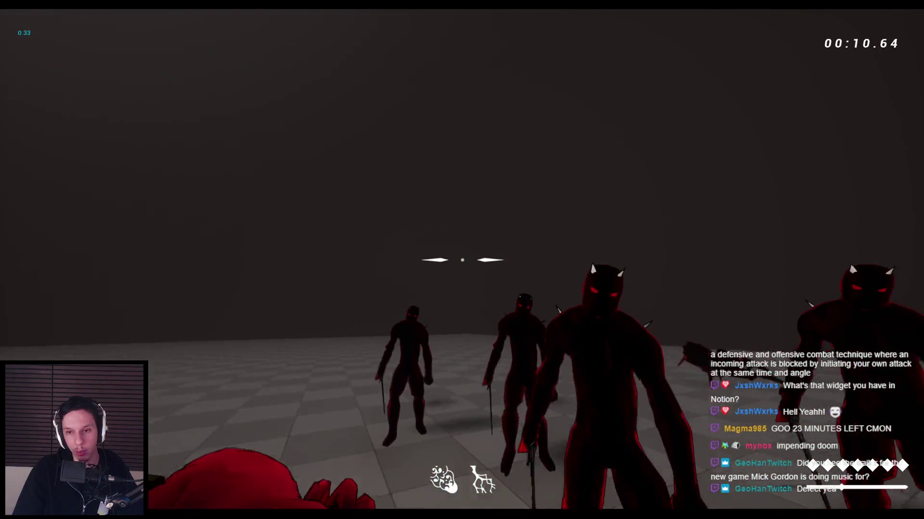
{"action": "left_click", "coordinate": [461, 260]}
{"action": "left_click", "coordinate": [462, 260]}
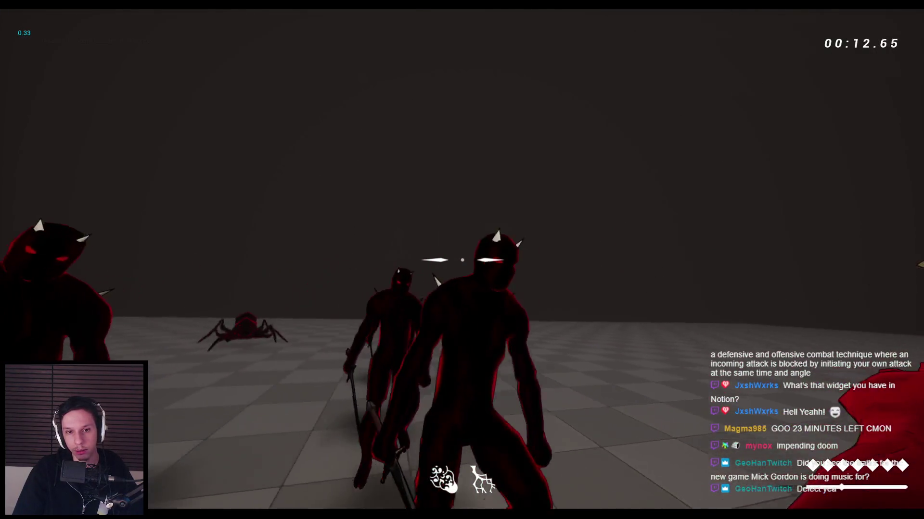
{"action": "left_click", "coordinate": [462, 260]}
{"action": "left_click", "coordinate": [462, 260]}
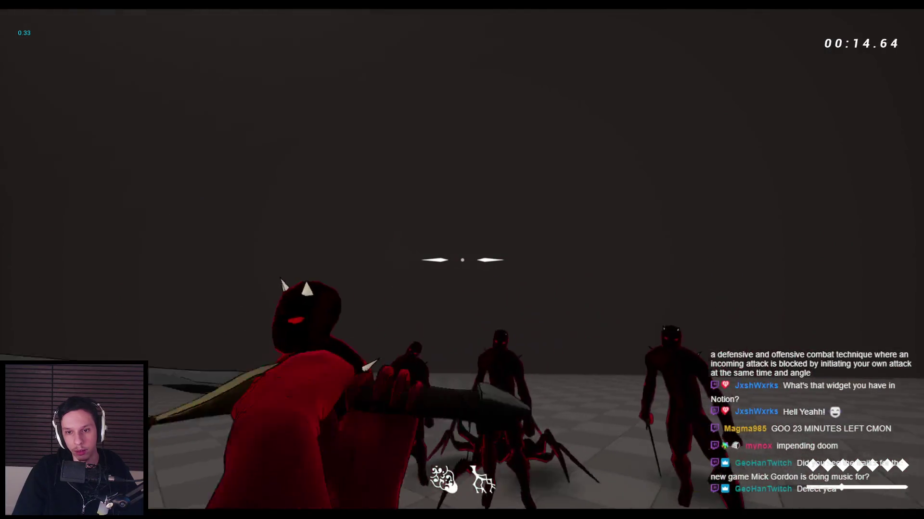
{"action": "left_click", "coordinate": [461, 260]}
{"action": "left_click", "coordinate": [462, 260]}
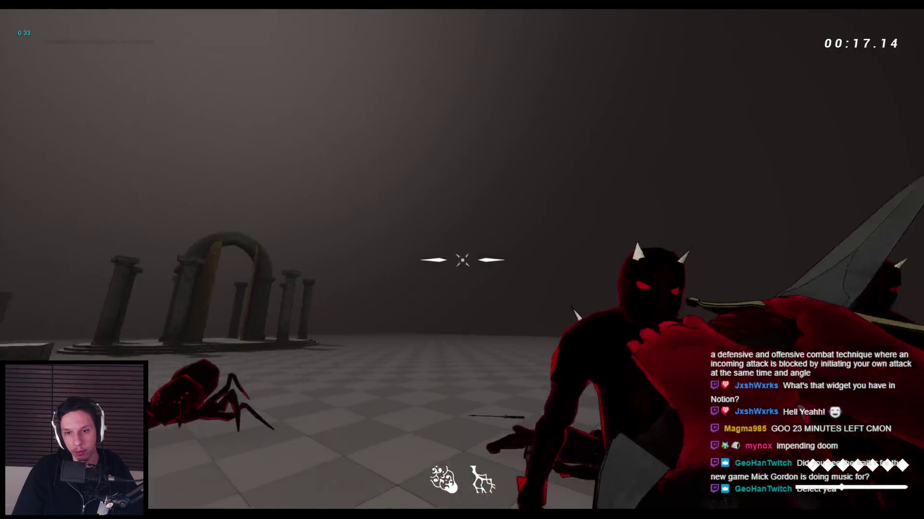
{"action": "left_click", "coordinate": [462, 260]}
{"action": "left_click", "coordinate": [462, 260]}
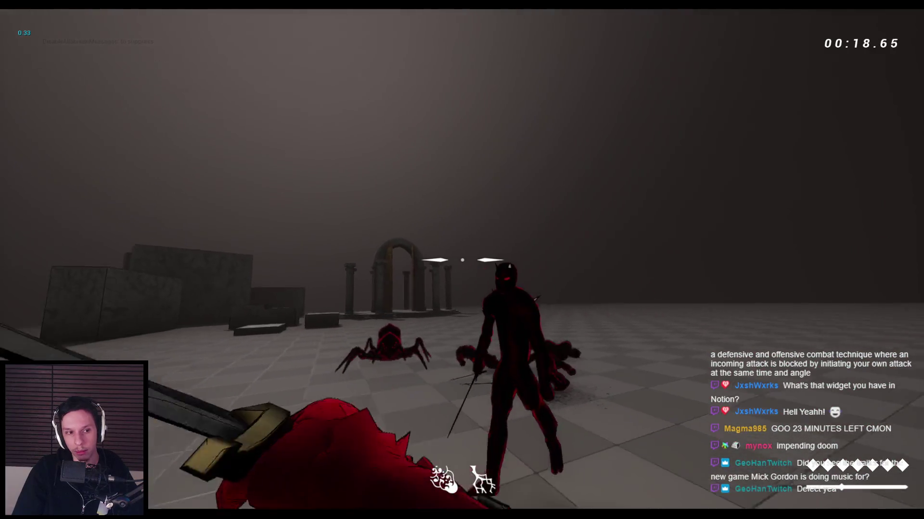
{"action": "left_click", "coordinate": [462, 260]}
Hack at the spider repeatedly with the sword at close range.
{"action": "left_click", "coordinate": [461, 259]}
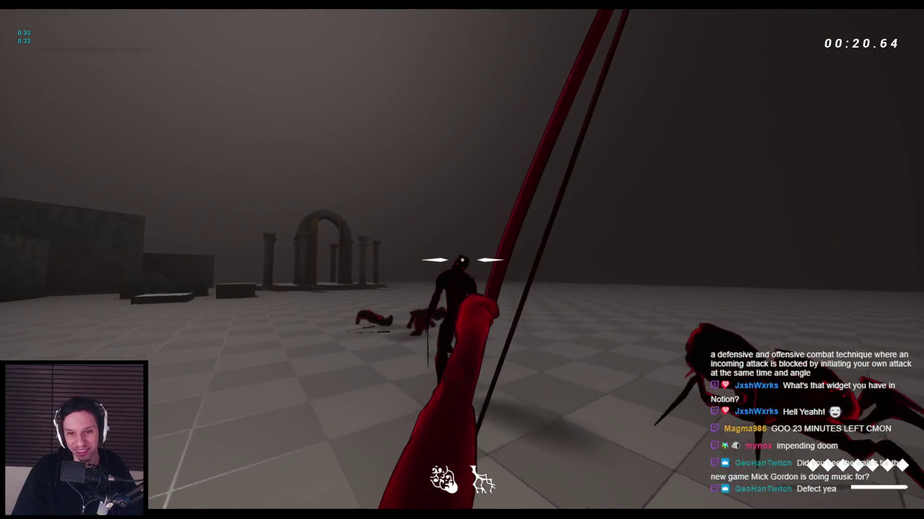
{"action": "left_click", "coordinate": [462, 260]}
{"action": "left_click", "coordinate": [462, 259]}
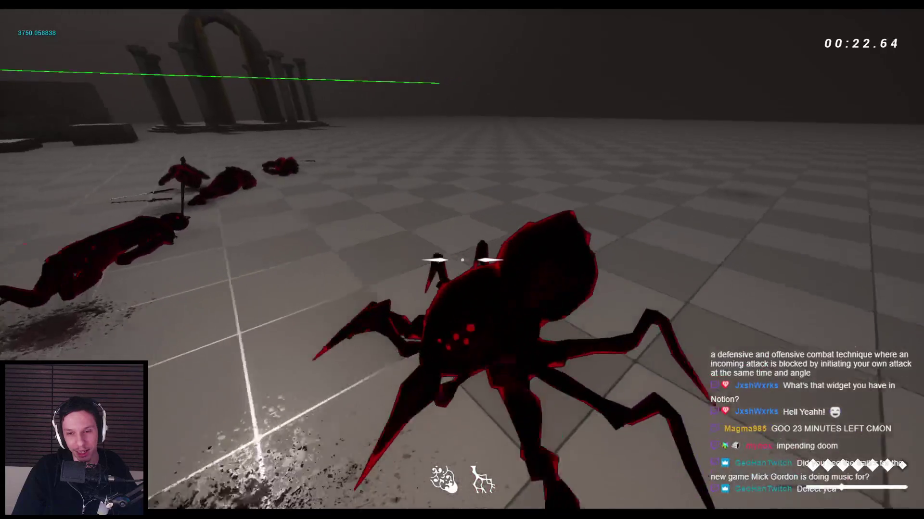
{"action": "left_click", "coordinate": [462, 260]}
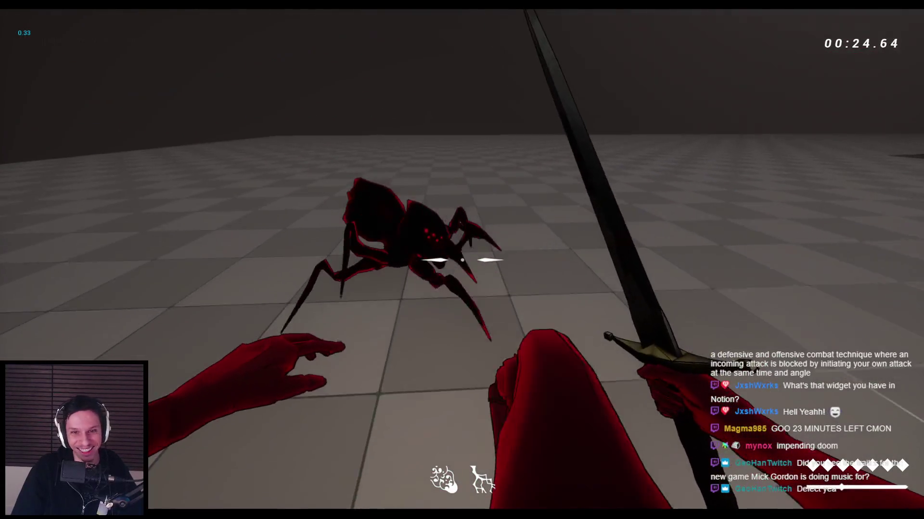
{"action": "left_click", "coordinate": [461, 259]}
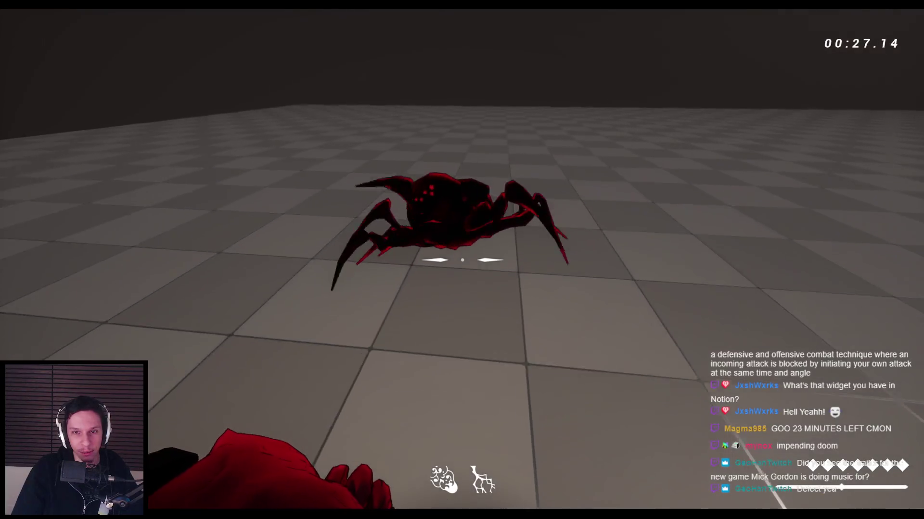
{"action": "left_click", "coordinate": [461, 260]}
{"action": "left_click", "coordinate": [462, 260]}
{"action": "left_click", "coordinate": [462, 260]}
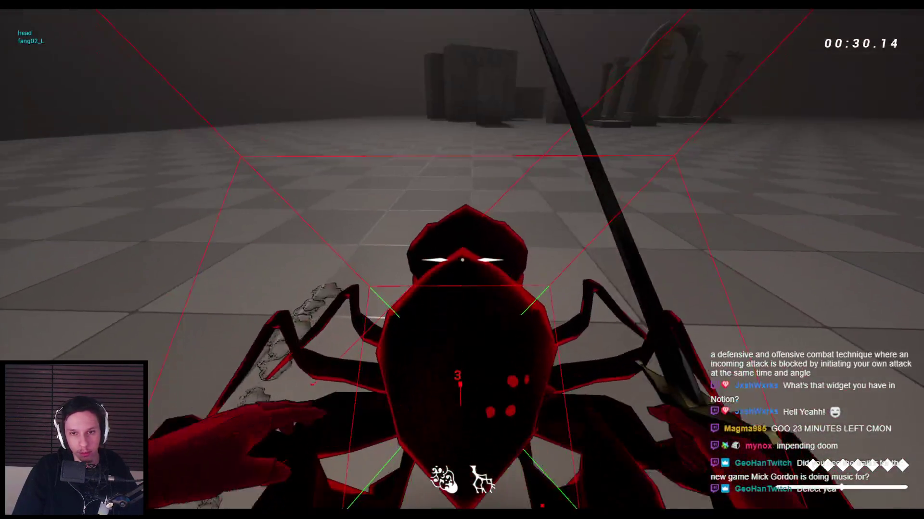
{"action": "left_click", "coordinate": [462, 260]}
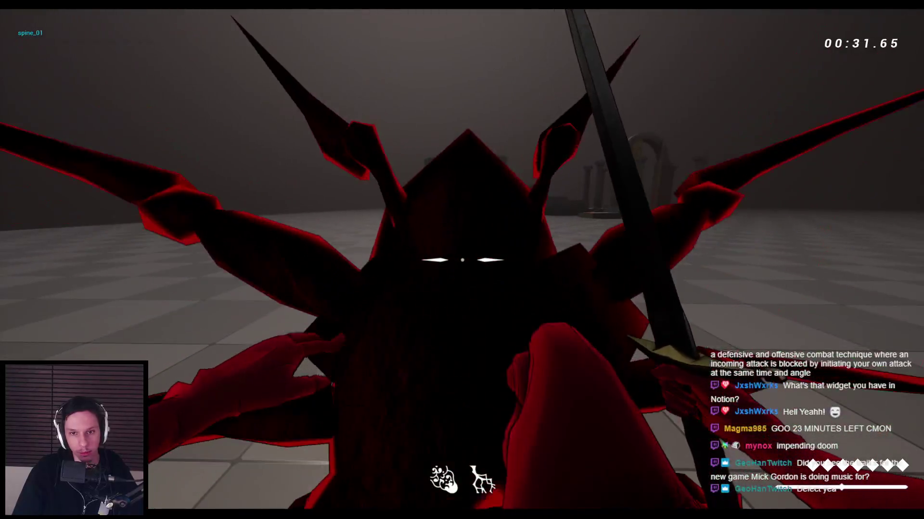
{"action": "left_click", "coordinate": [461, 260]}
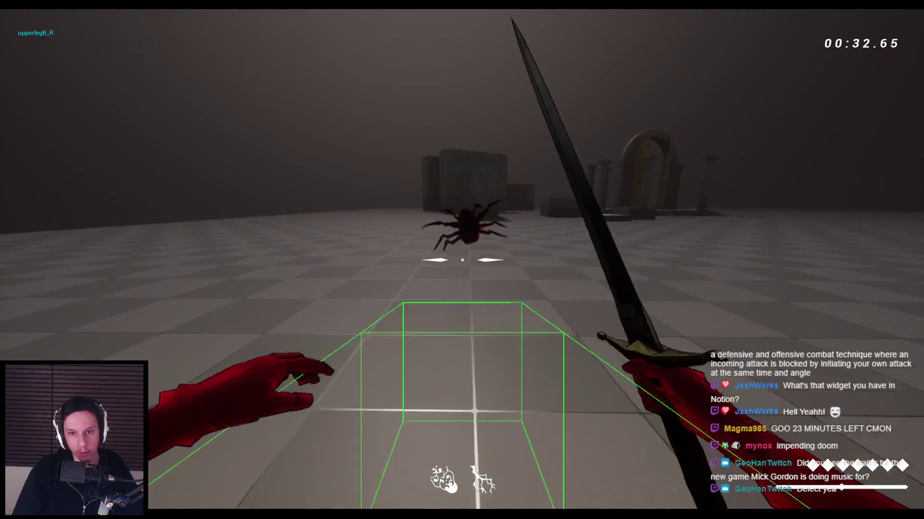
Jump onto and vault over the stone cover blocks, then stop the playtest.
{"action": "key", "text": "space"}
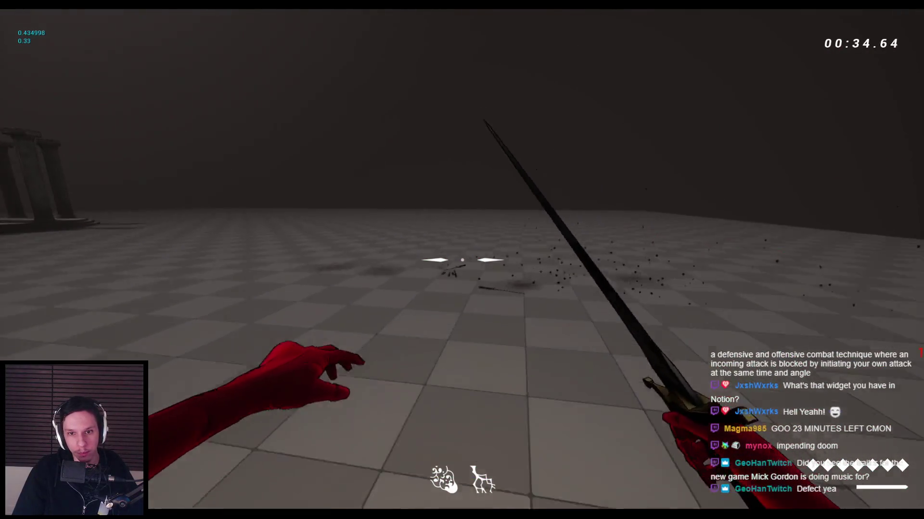
{"action": "key", "text": "w"}
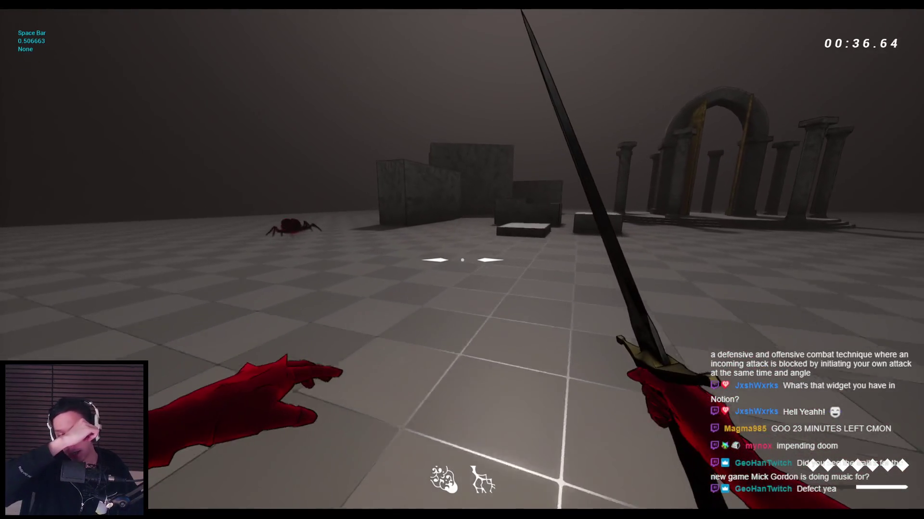
{"action": "key", "text": "space"}
{"action": "key", "text": "space"}
{"action": "key", "text": "space"}
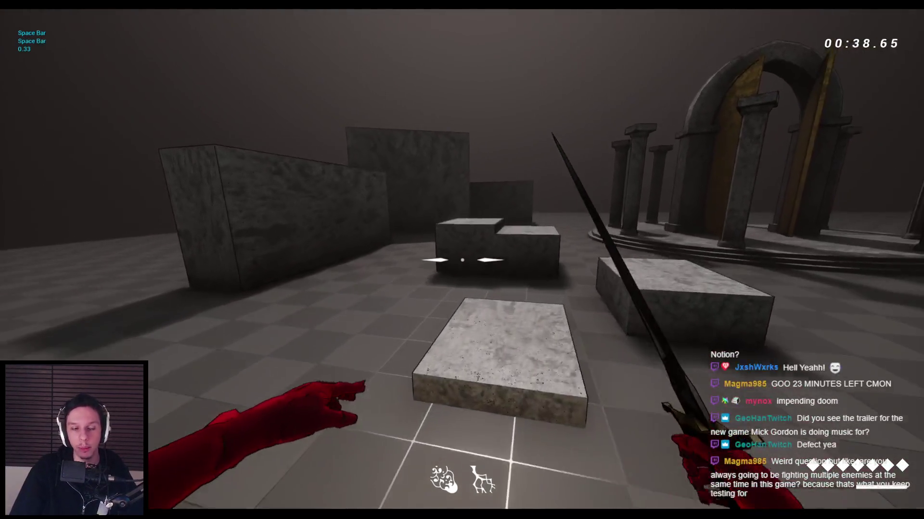
{"action": "key", "text": "w"}
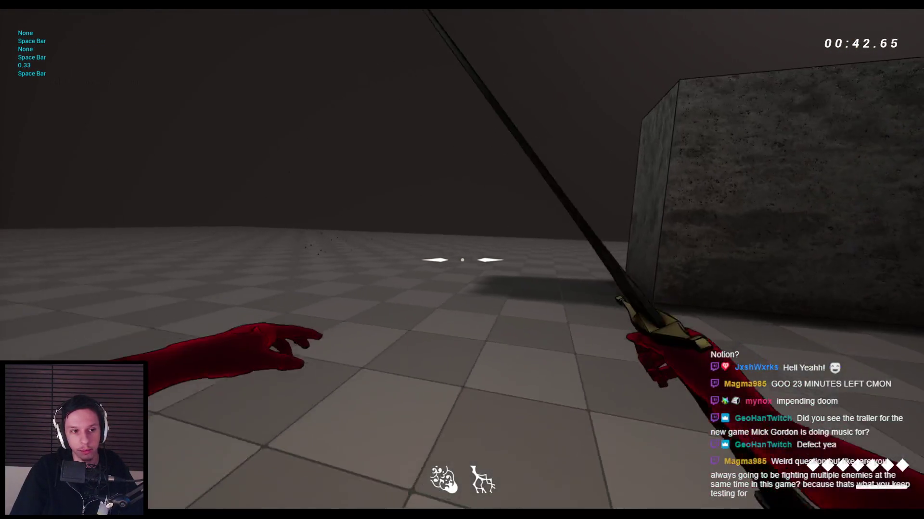
{"action": "key", "text": "space"}
{"action": "key", "text": "space"}
{"action": "key", "text": "space"}
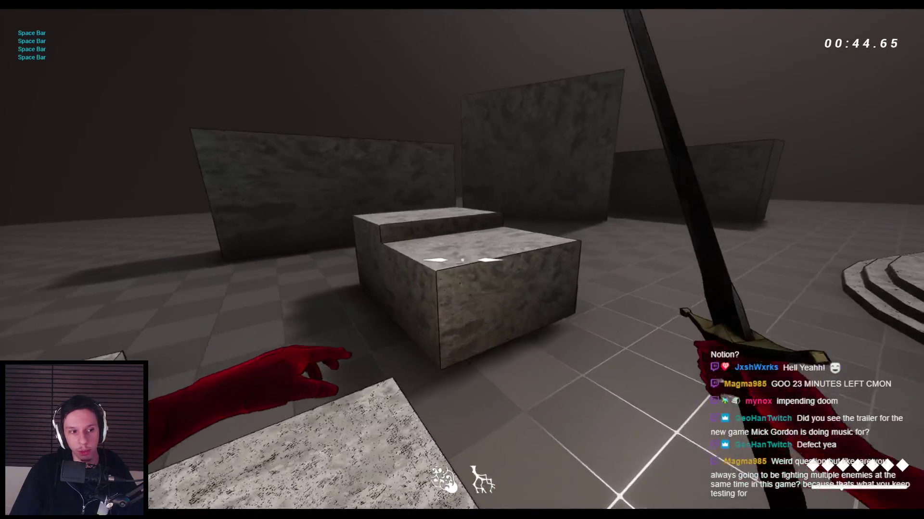
{"action": "key", "text": "space"}
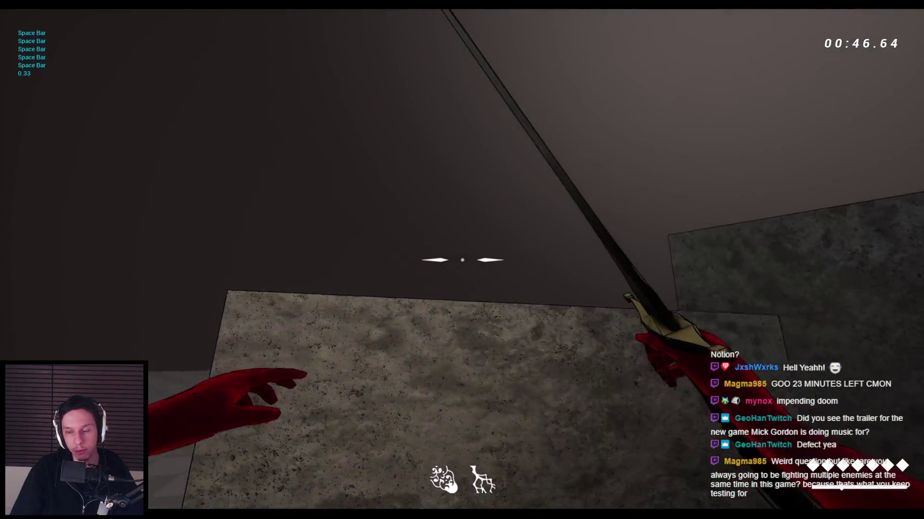
{"action": "key", "text": "space"}
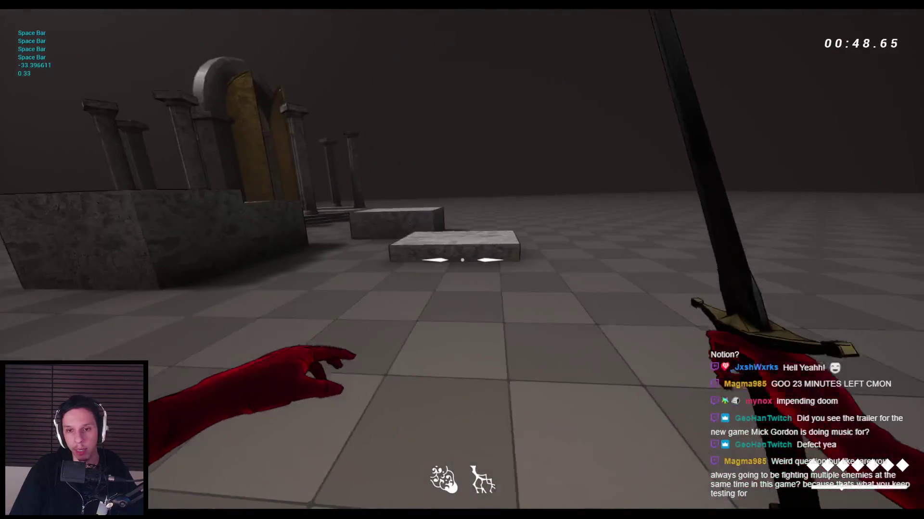
{"action": "key", "text": "Escape"}
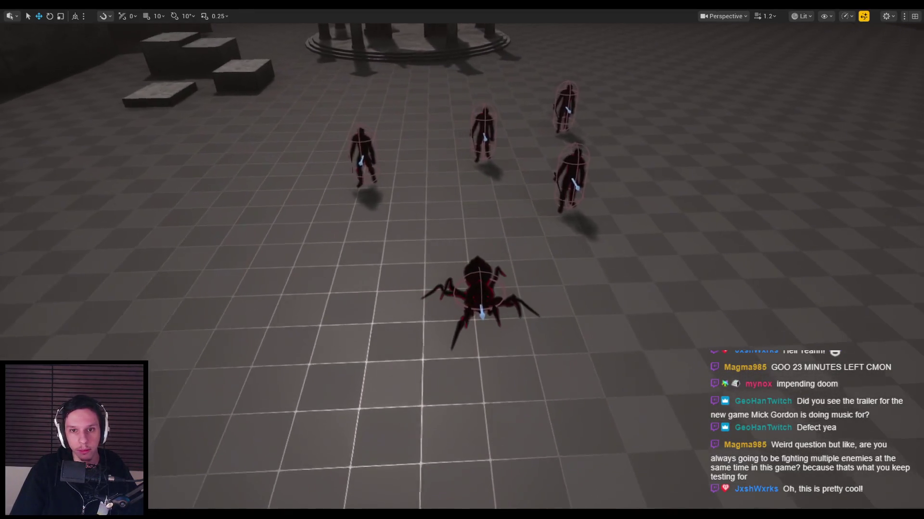
Start a playtest and slash the spider and approaching enemies with the sword.
{"action": "key", "text": "alt+p"}
{"action": "key", "text": "w"}
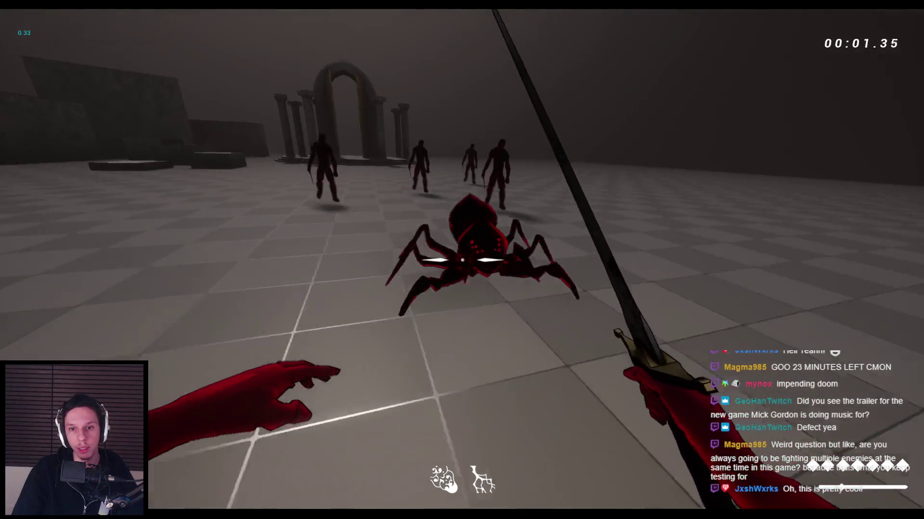
{"action": "left_click", "coordinate": [665, 305]}
{"action": "left_click", "coordinate": [461, 260]}
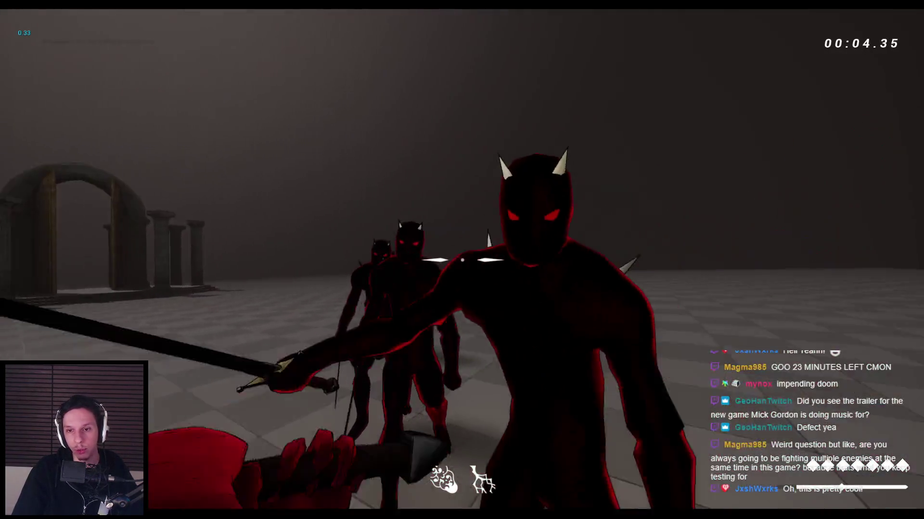
{"action": "key", "text": "s"}
{"action": "left_click", "coordinate": [461, 260]}
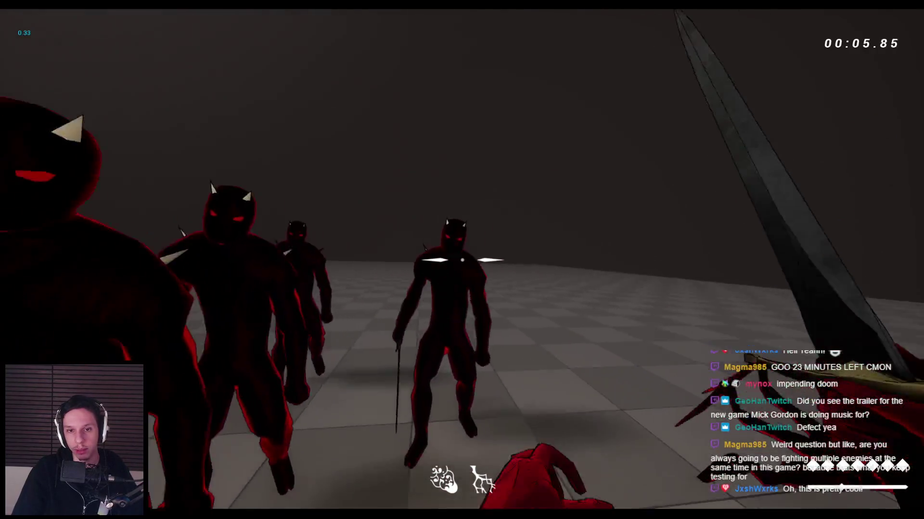
{"action": "left_click", "coordinate": [461, 260]}
{"action": "left_click", "coordinate": [462, 260]}
Finish off the enemies and spider with red-hand attacks and sword slashes, then end the playtest.
{"action": "right_click", "coordinate": [462, 260]}
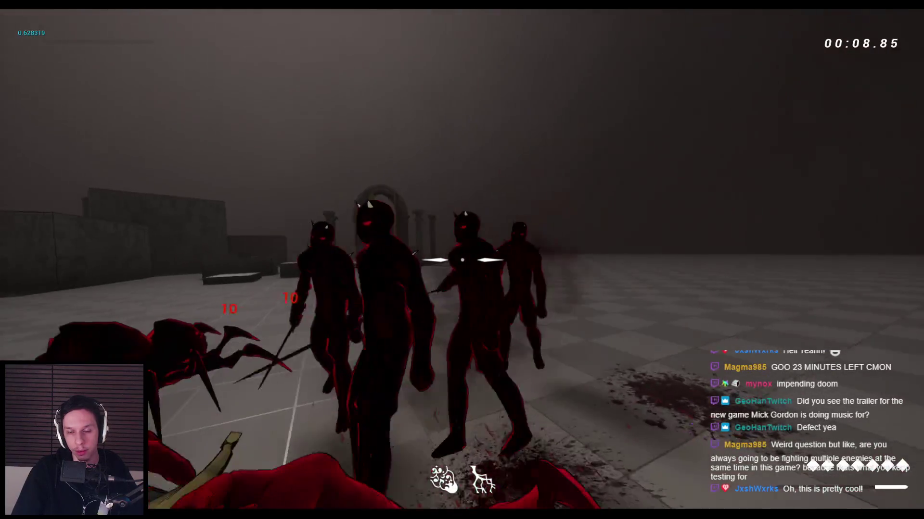
{"action": "left_click", "coordinate": [462, 260]}
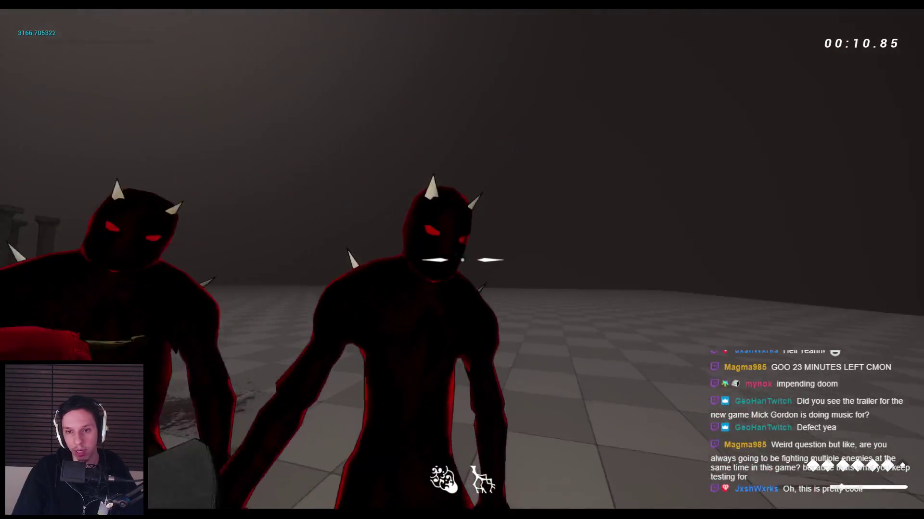
{"action": "left_click", "coordinate": [462, 260]}
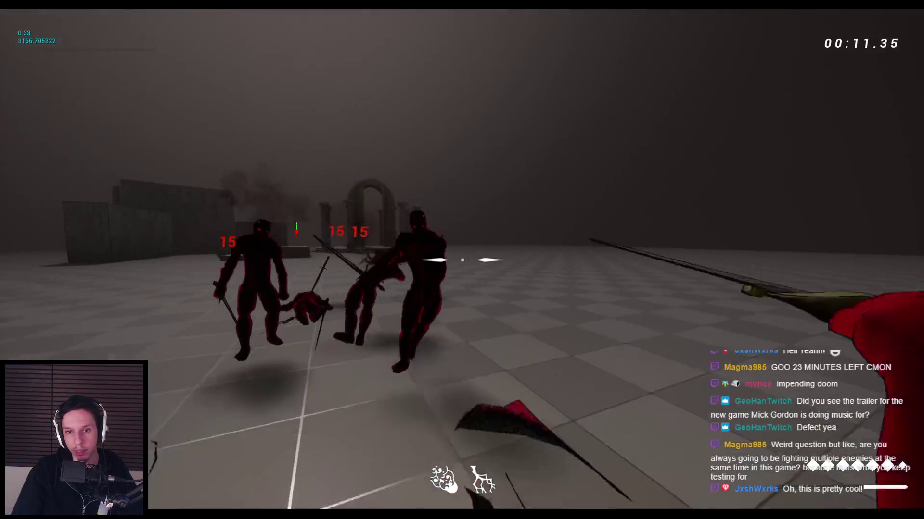
{"action": "right_click", "coordinate": [461, 260]}
{"action": "right_click", "coordinate": [461, 260]}
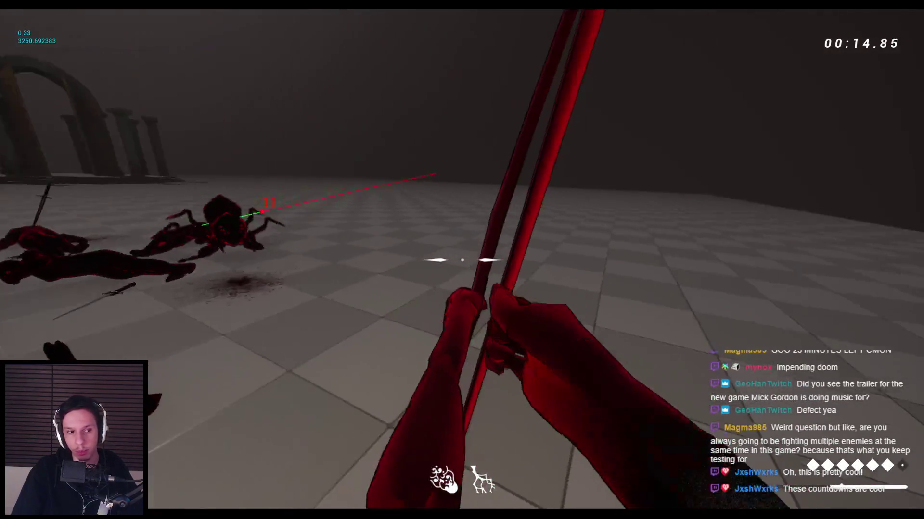
{"action": "left_click", "coordinate": [461, 260]}
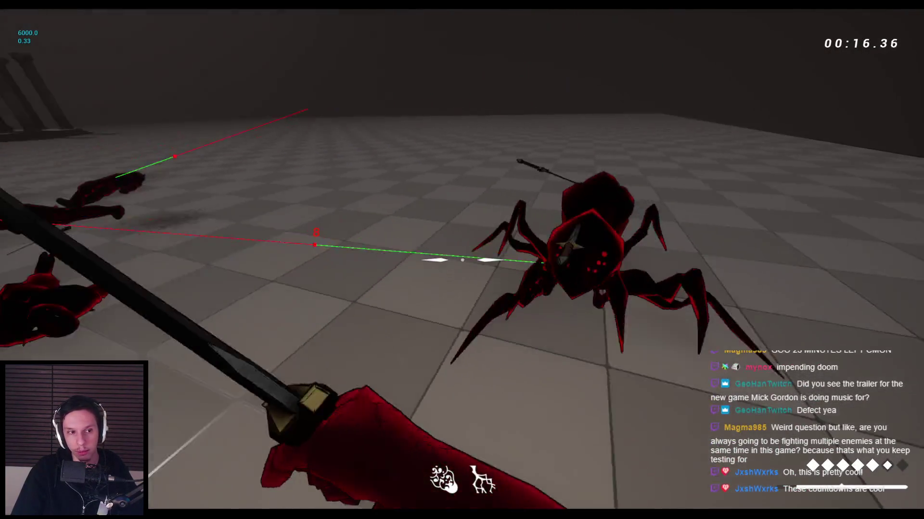
{"action": "right_click", "coordinate": [462, 260]}
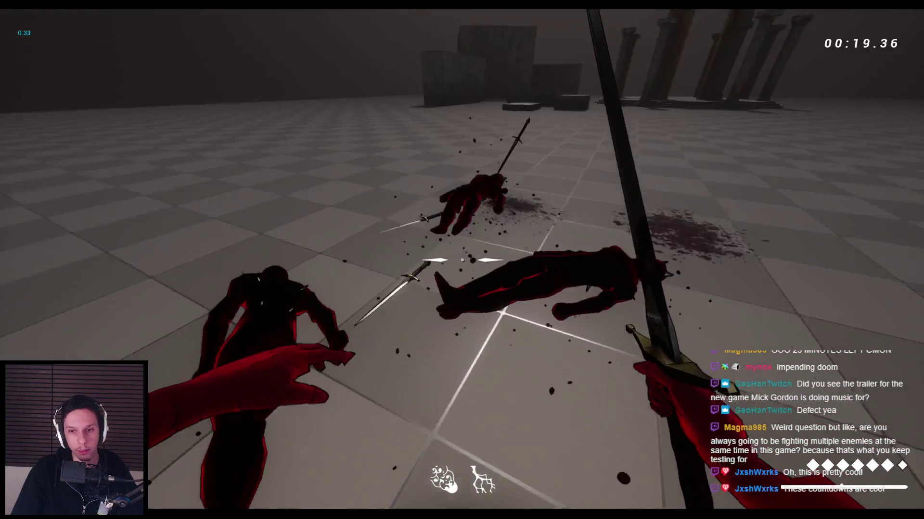
{"action": "key", "text": "Escape"}
{"action": "key", "text": "alt+Tab"}
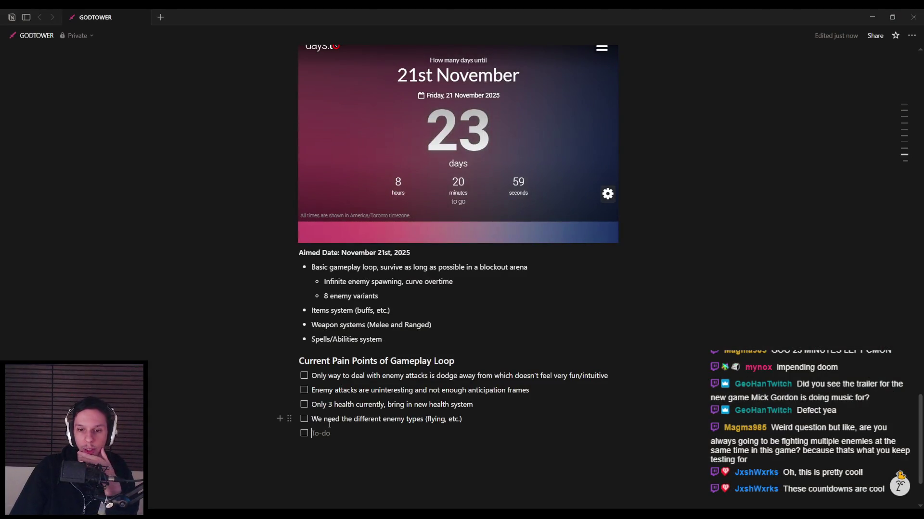
Scroll through the GODTOWER page's pain points, Task List and Feature List down to Minerals/Permanent Currencies.
{"action": "scroll", "coordinate": [331, 402], "scroll_direction": "up", "scroll_amount": 1}
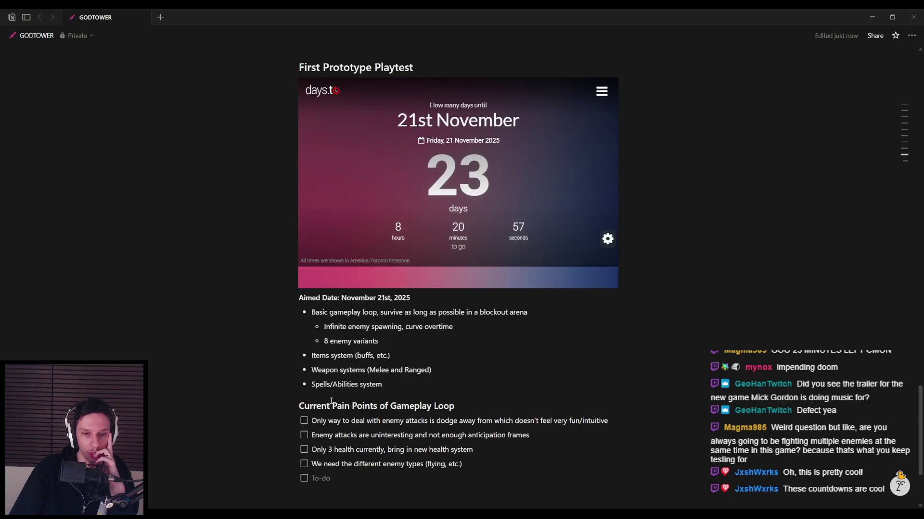
{"action": "scroll", "coordinate": [331, 402], "scroll_direction": "down", "scroll_amount": 1}
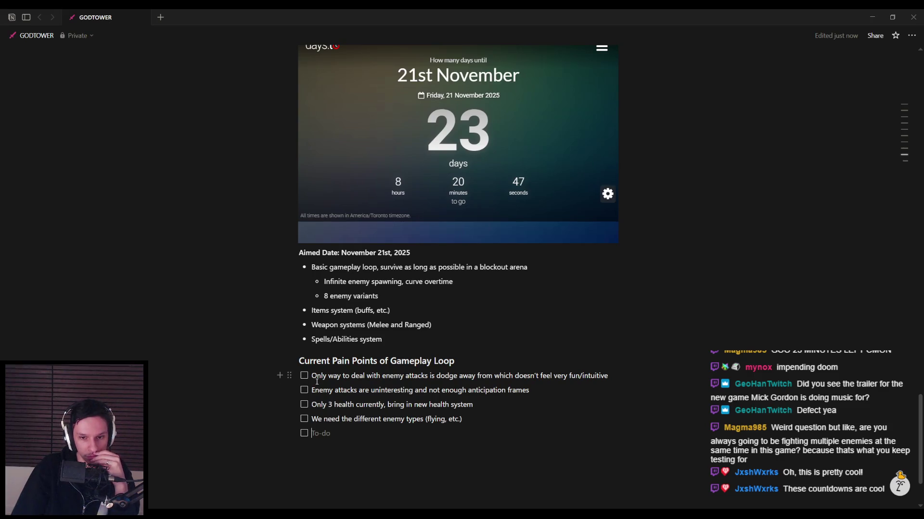
{"action": "scroll", "coordinate": [317, 382], "scroll_direction": "up", "scroll_amount": 15}
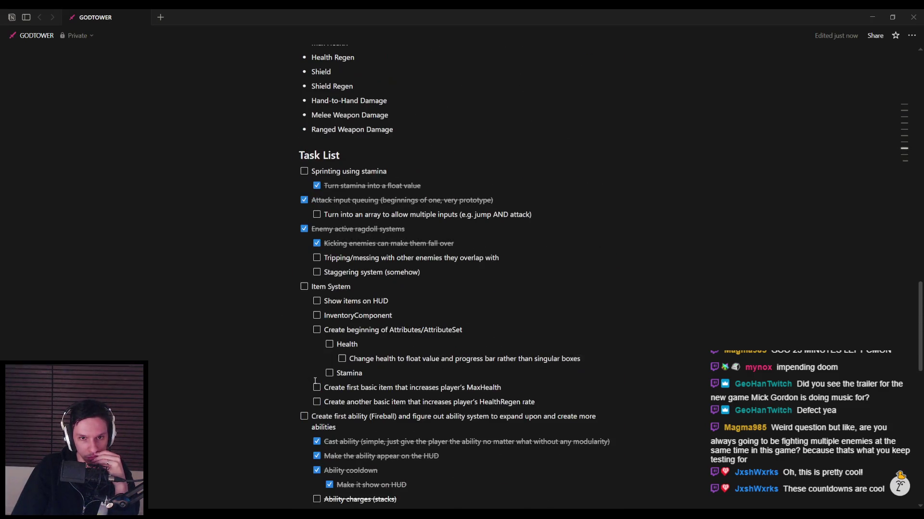
{"action": "scroll", "coordinate": [315, 381], "scroll_direction": "up", "scroll_amount": 10}
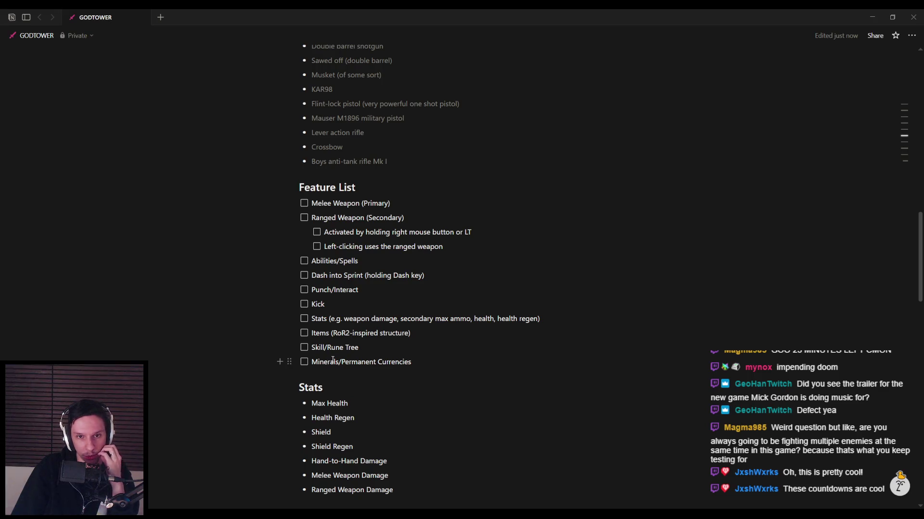
{"action": "scroll", "coordinate": [333, 361], "scroll_direction": "up", "scroll_amount": 1}
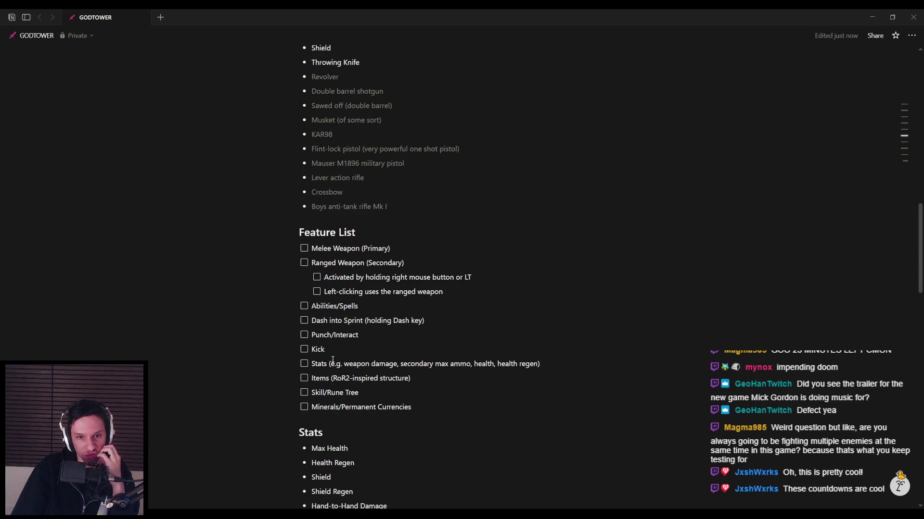
{"action": "scroll", "coordinate": [333, 360], "scroll_direction": "up", "scroll_amount": 2}
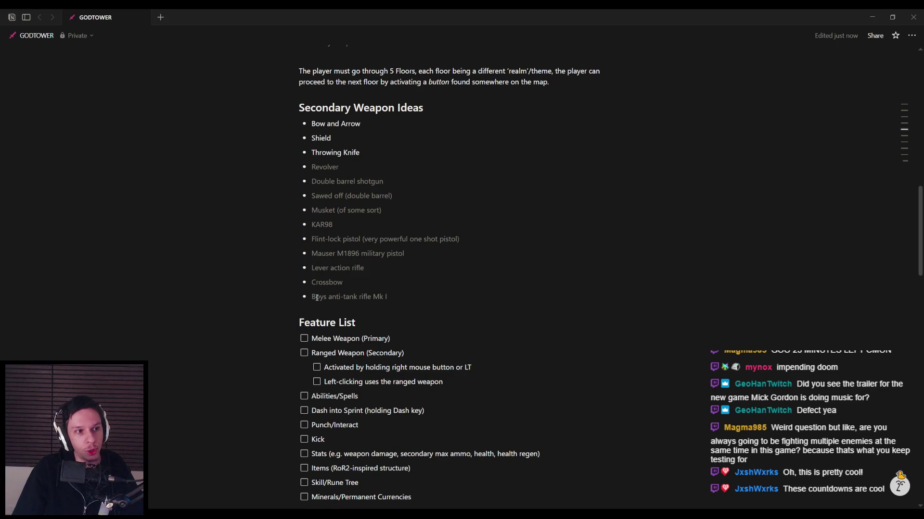
{"action": "scroll", "coordinate": [422, 307], "scroll_direction": "down", "scroll_amount": 1}
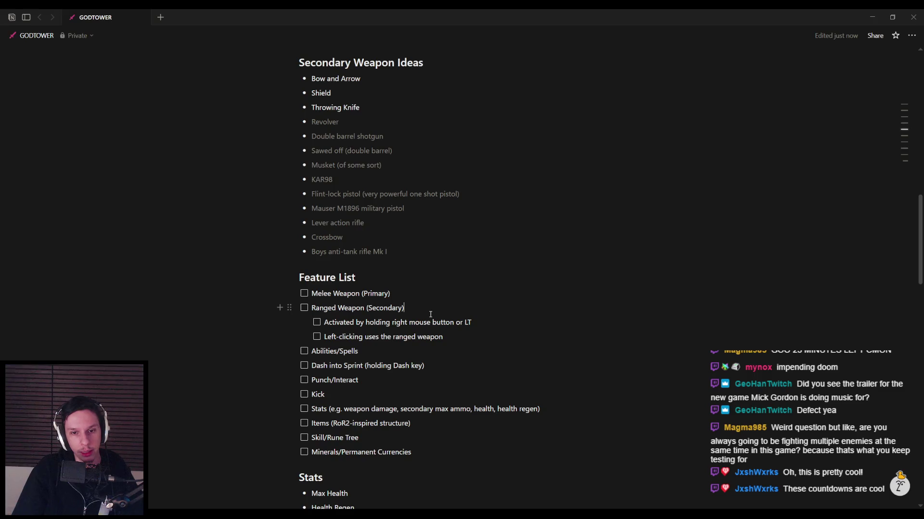
{"action": "scroll", "coordinate": [481, 352], "scroll_direction": "down", "scroll_amount": 1}
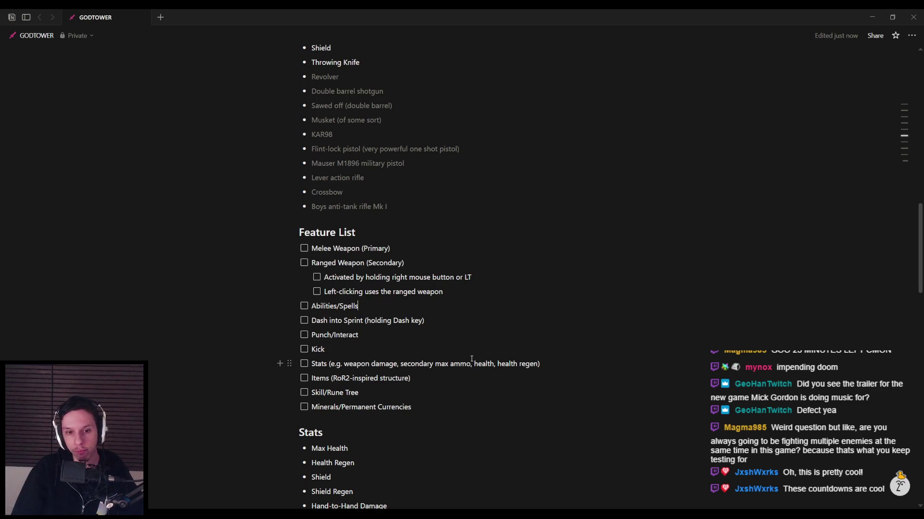
{"action": "scroll", "coordinate": [468, 358], "scroll_direction": "down", "scroll_amount": 2}
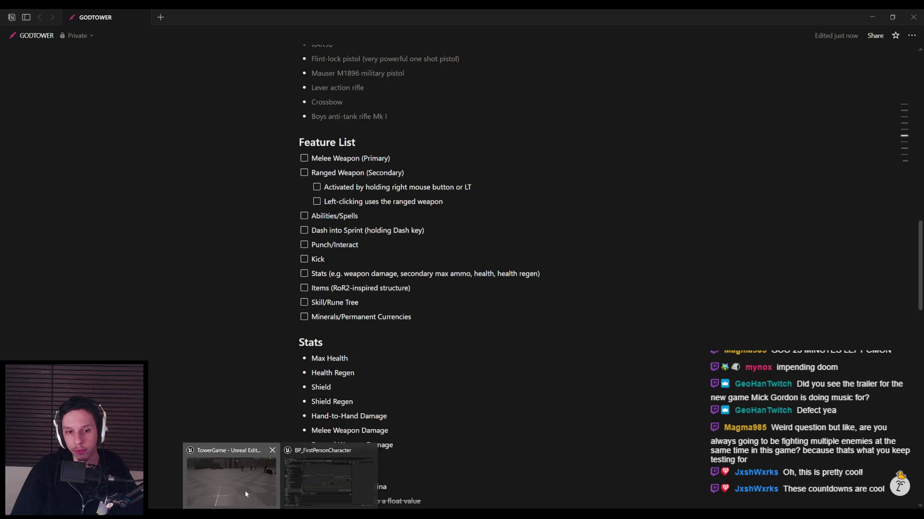
Rotate the tall stone block and back wall about 90° and move them to the arena's right side.
{"action": "left_click", "coordinate": [243, 489]}
{"action": "left_click", "coordinate": [389, 233]}
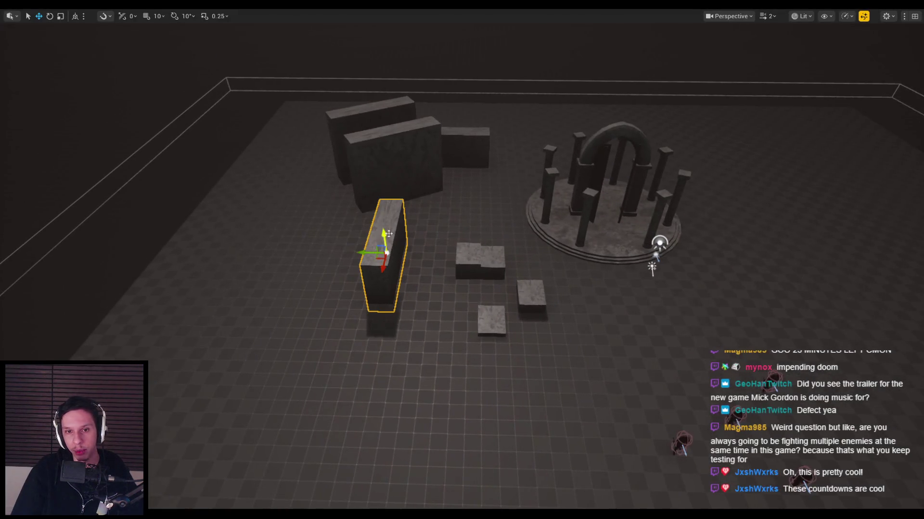
{"action": "left_click", "coordinate": [406, 180], "text": "ctrl"}
{"action": "left_click_drag", "start_coordinate": [358, 97], "coordinate": [308, 104]}
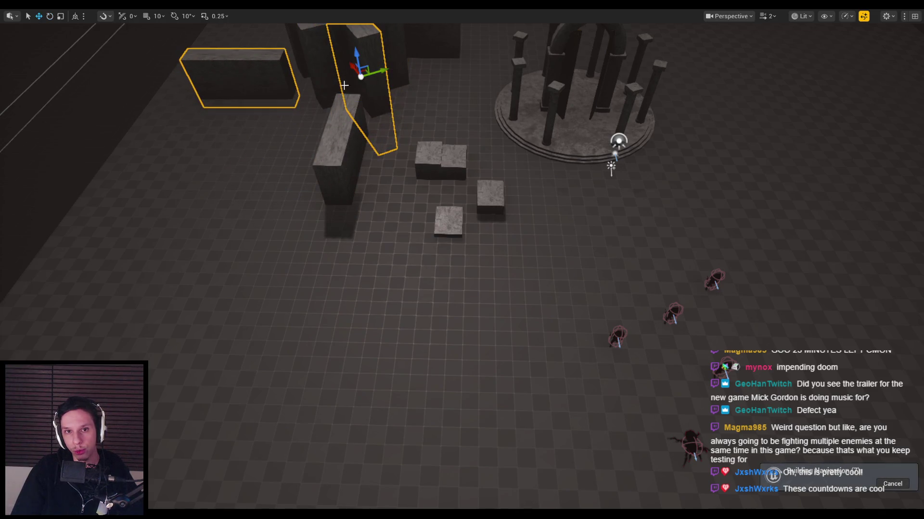
{"action": "mouse_move", "coordinate": [365, 72]}
{"action": "left_mouse_down"}
{"action": "mouse_move", "coordinate": [433, 198]}
{"action": "mouse_move", "coordinate": [599, 222]}
{"action": "mouse_move", "coordinate": [641, 239]}
{"action": "left_mouse_up"}
{"action": "left_click", "coordinate": [641, 239]}
{"action": "key", "text": "f"}
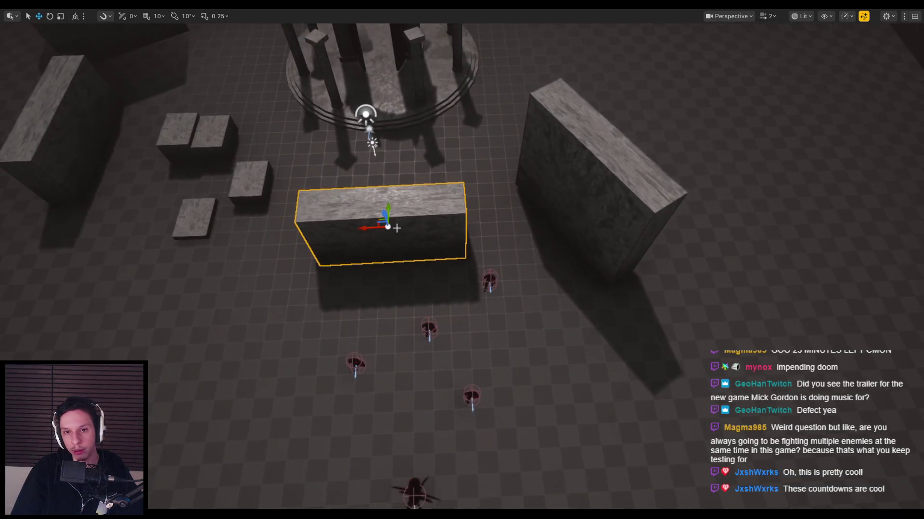
Form an L-shaped wall from a crossed duplicate block and move the enemy into its corner.
{"action": "left_click_drag", "start_coordinate": [401, 254], "coordinate": [399, 250]}
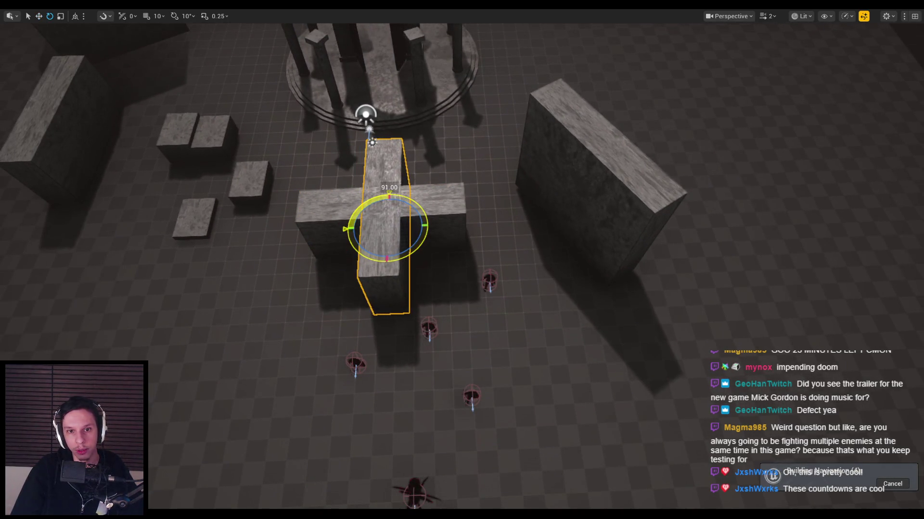
{"action": "key", "text": "w"}
{"action": "left_click_drag", "start_coordinate": [395, 220], "coordinate": [460, 267]}
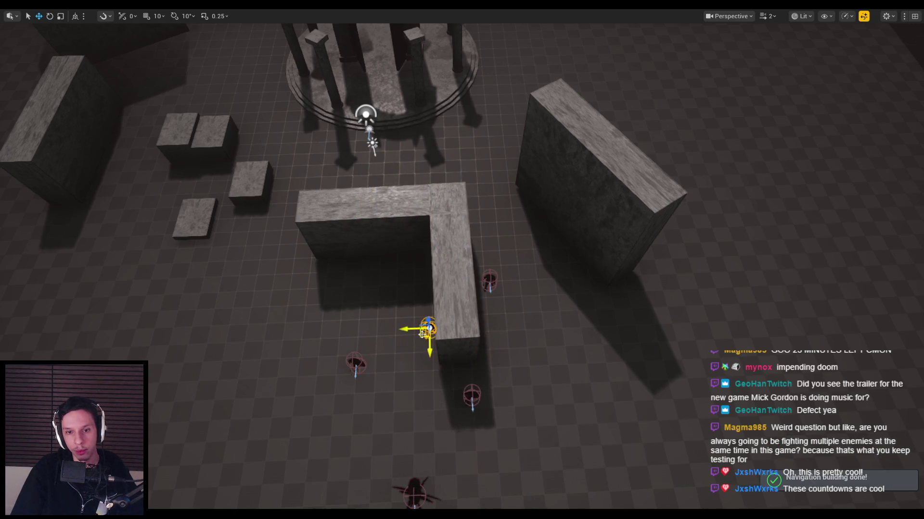
{"action": "left_click_drag", "start_coordinate": [423, 334], "coordinate": [415, 297]}
Copy the L's arm to the right, delete the large right block, and move a block left.
{"action": "left_click", "coordinate": [577, 202]}
{"action": "left_click", "coordinate": [452, 262]}
{"action": "left_click_drag", "start_coordinate": [473, 268], "coordinate": [565, 267]}
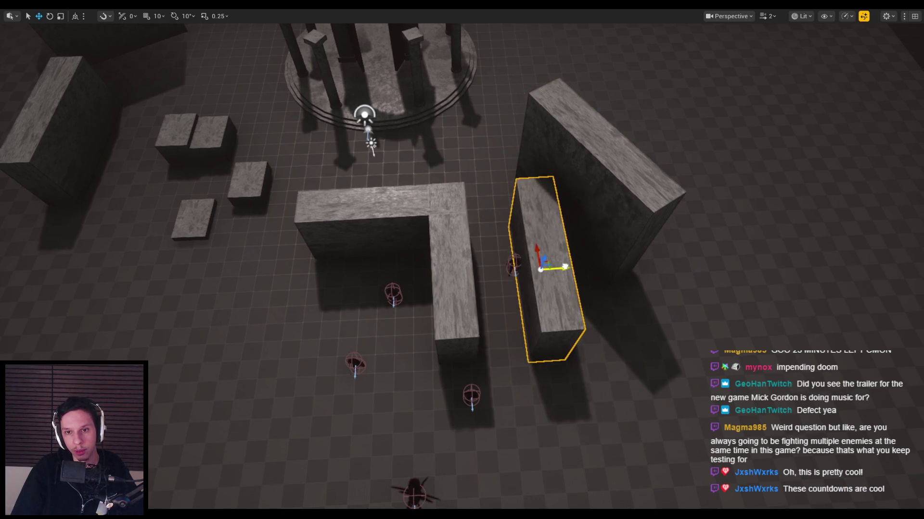
{"action": "left_click", "coordinate": [584, 218]}
{"action": "key", "text": "Delete"}
{"action": "left_click", "coordinate": [445, 241]}
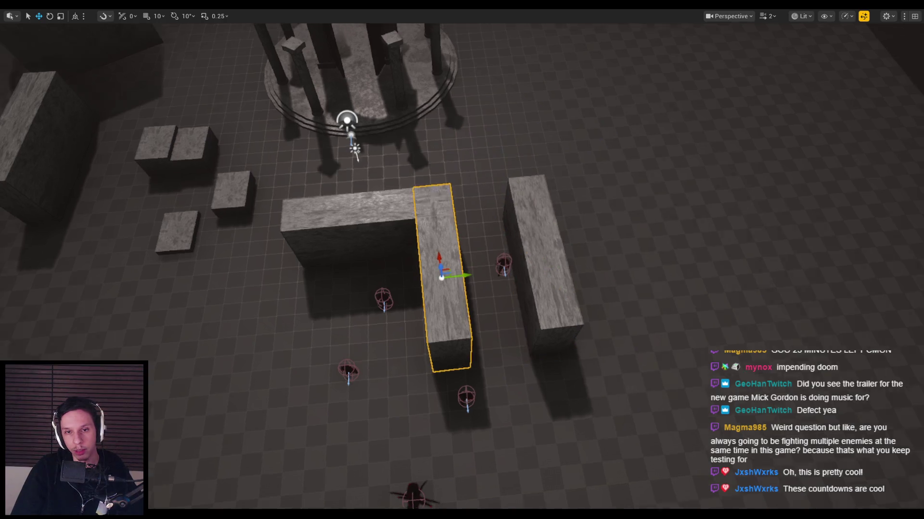
{"action": "mouse_move", "coordinate": [439, 391]}
{"action": "left_mouse_down"}
{"action": "mouse_move", "coordinate": [382, 406]}
{"action": "mouse_move", "coordinate": [391, 388]}
{"action": "mouse_move", "coordinate": [345, 332]}
{"action": "left_mouse_up"}
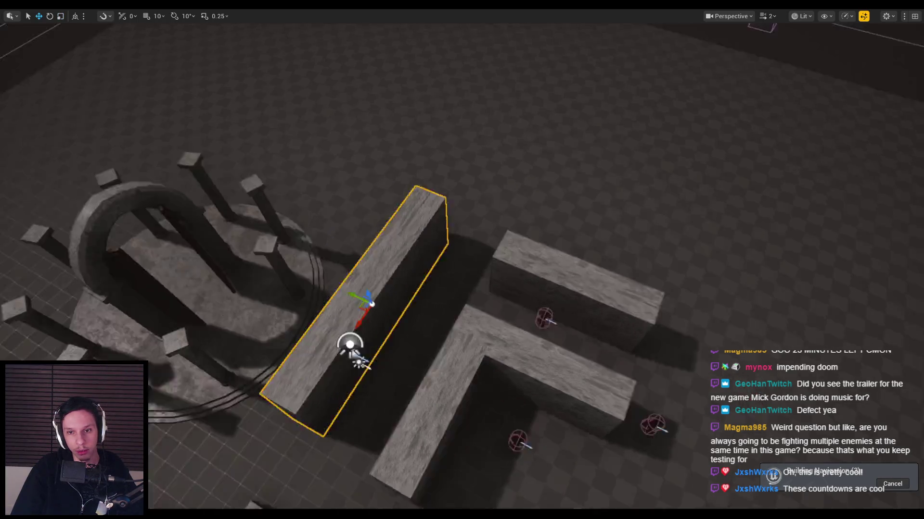
Shrink the tall block into a small cube beside the L-wall.
{"action": "scroll", "coordinate": [448, 269], "scroll_direction": "down", "scroll_amount": 5}
{"action": "left_click_drag", "start_coordinate": [440, 280], "coordinate": [452, 283]}
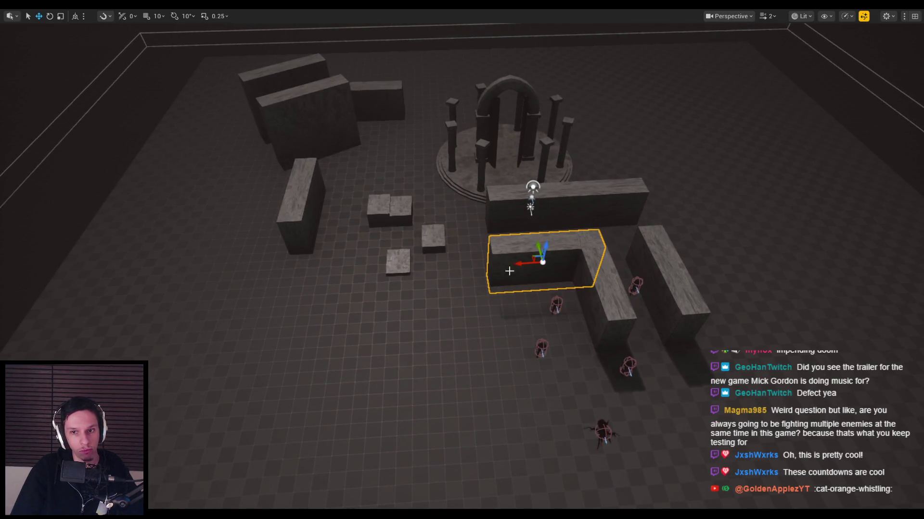
{"action": "mouse_move", "coordinate": [528, 256]}
{"action": "left_mouse_down"}
{"action": "mouse_move", "coordinate": [481, 306]}
{"action": "mouse_move", "coordinate": [503, 318]}
{"action": "mouse_move", "coordinate": [512, 303]}
{"action": "left_mouse_up"}
{"action": "key", "text": "r"}
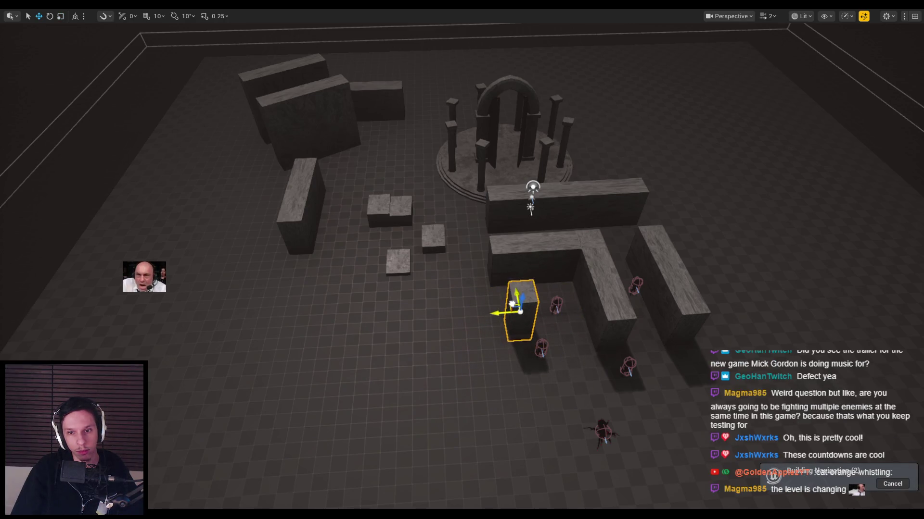
{"action": "left_click_drag", "start_coordinate": [454, 295], "coordinate": [402, 268]}
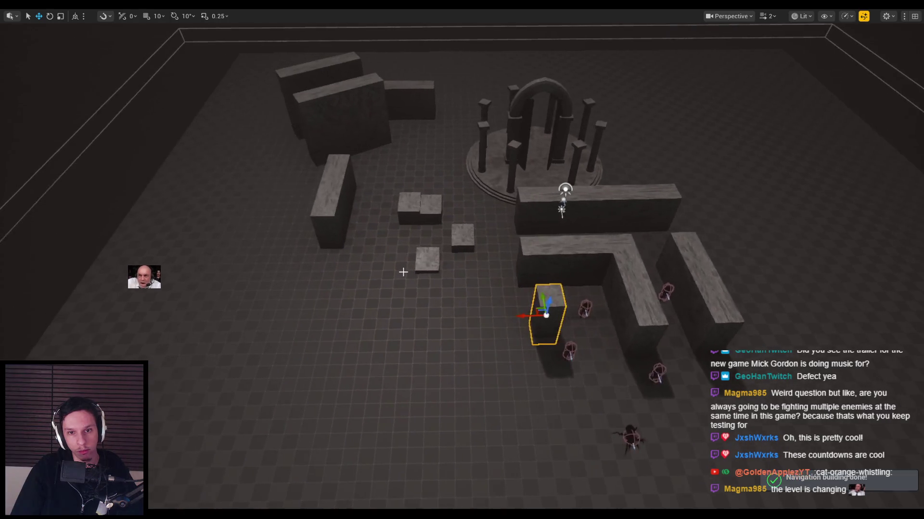
{"action": "left_click", "coordinate": [429, 264]}
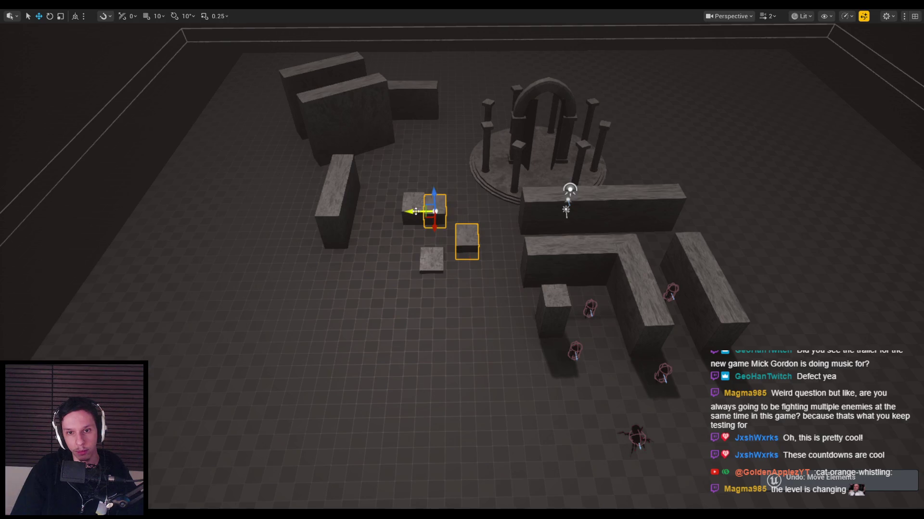
Duplicate the cubes, rotate the copies about 101°, and move the four copies to a new spot.
{"action": "left_click_drag", "start_coordinate": [415, 212], "coordinate": [409, 241]}
{"action": "key", "text": "e"}
{"action": "mouse_move", "coordinate": [295, 243]}
{"action": "left_mouse_down"}
{"action": "mouse_move", "coordinate": [318, 269]}
{"action": "mouse_move", "coordinate": [292, 249]}
{"action": "left_mouse_up"}
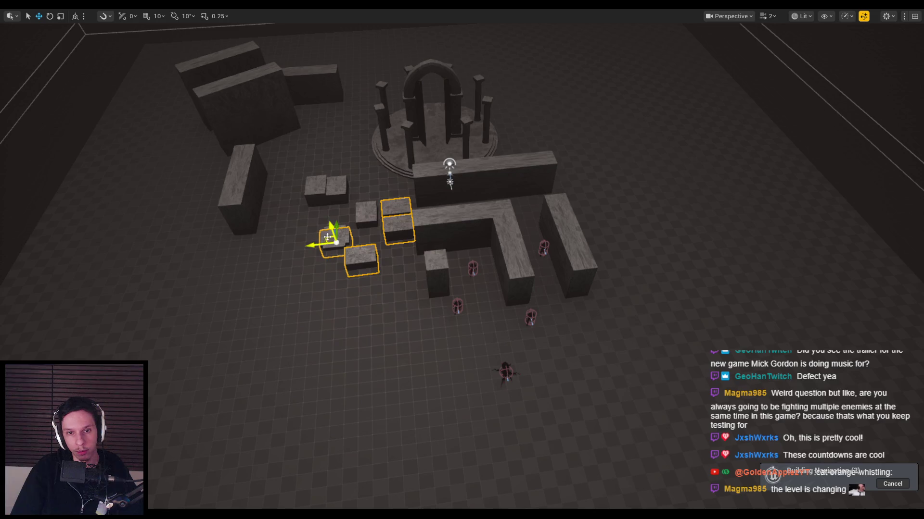
{"action": "mouse_move", "coordinate": [330, 239]}
{"action": "left_mouse_down"}
{"action": "mouse_move", "coordinate": [281, 346]}
{"action": "mouse_move", "coordinate": [495, 321]}
{"action": "mouse_move", "coordinate": [479, 330]}
{"action": "left_mouse_up"}
Resize the top wall block, turn it about 90°, and place it beside the L-shaped wall.
{"action": "left_click", "coordinate": [443, 144]}
{"action": "key", "text": "r"}
{"action": "mouse_move", "coordinate": [424, 152]}
{"action": "left_mouse_down"}
{"action": "mouse_move", "coordinate": [574, 237]}
{"action": "mouse_move", "coordinate": [611, 226]}
{"action": "mouse_move", "coordinate": [649, 239]}
{"action": "mouse_move", "coordinate": [610, 229]}
{"action": "mouse_move", "coordinate": [639, 239]}
{"action": "left_mouse_up"}
{"action": "key", "text": "w"}
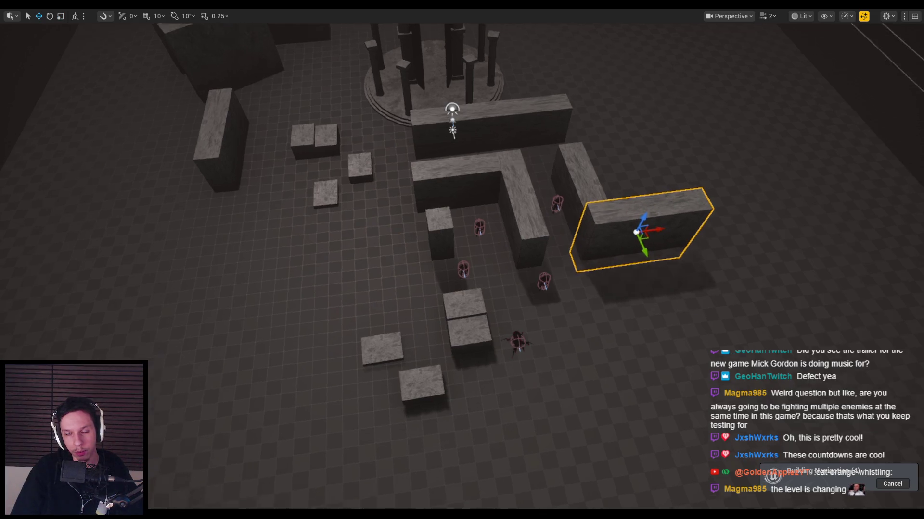
{"action": "key", "text": "e"}
{"action": "left_click_drag", "start_coordinate": [561, 269], "coordinate": [577, 277]}
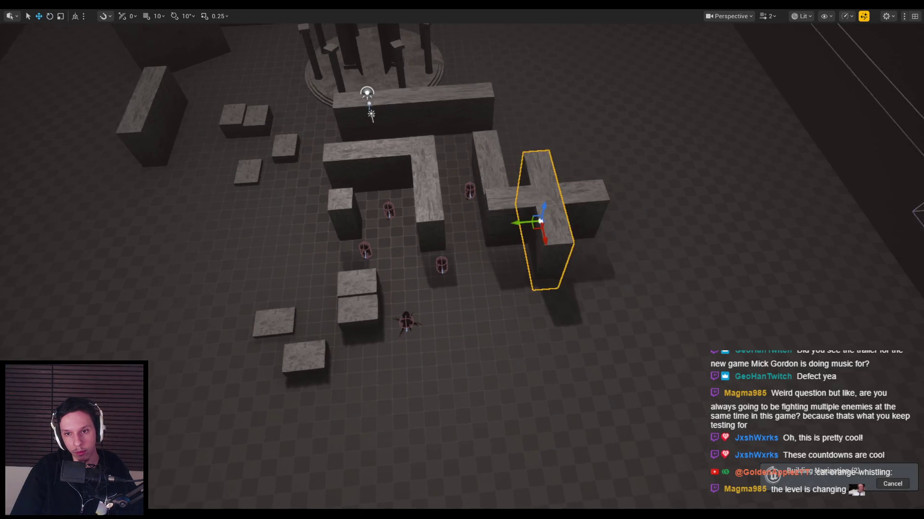
{"action": "mouse_move", "coordinate": [548, 235]}
{"action": "left_mouse_down"}
{"action": "mouse_move", "coordinate": [601, 307]}
{"action": "mouse_move", "coordinate": [602, 290]}
{"action": "mouse_move", "coordinate": [608, 312]}
{"action": "left_mouse_up"}
{"action": "key", "text": "w"}
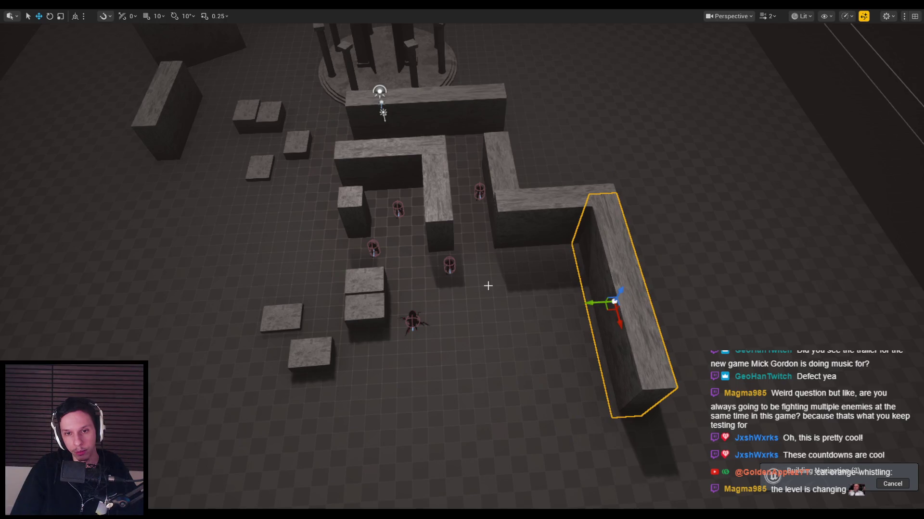
Move a small block down-right, then turn the long wall a quarter, slide it left and straighten it.
{"action": "left_click", "coordinate": [359, 220]}
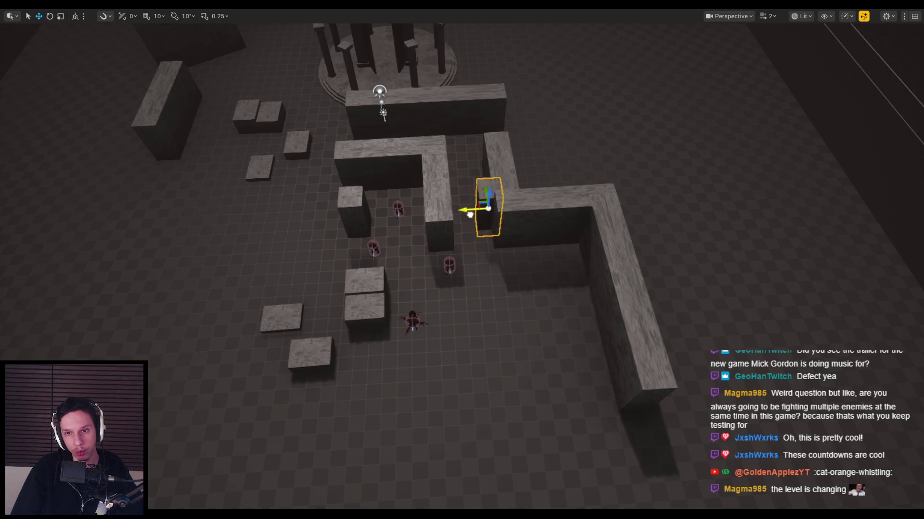
{"action": "mouse_move", "coordinate": [470, 214]}
{"action": "left_mouse_down"}
{"action": "mouse_move", "coordinate": [493, 297]}
{"action": "mouse_move", "coordinate": [455, 294]}
{"action": "left_mouse_up"}
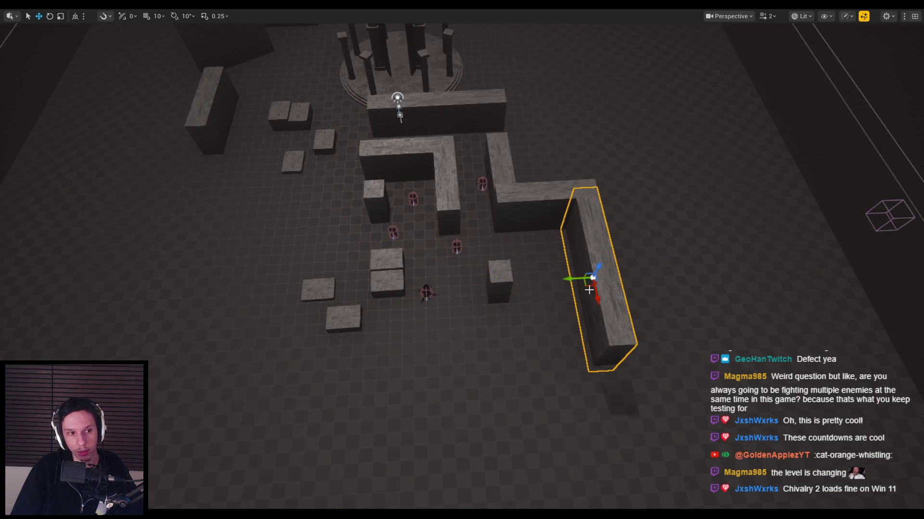
{"action": "mouse_move", "coordinate": [548, 303]}
{"action": "left_mouse_down"}
{"action": "mouse_move", "coordinate": [533, 284]}
{"action": "mouse_move", "coordinate": [512, 354]}
{"action": "mouse_move", "coordinate": [498, 346]}
{"action": "mouse_move", "coordinate": [505, 354]}
{"action": "mouse_move", "coordinate": [454, 355]}
{"action": "mouse_move", "coordinate": [494, 376]}
{"action": "left_mouse_up"}
{"action": "key", "text": "e"}
{"action": "key", "text": "w"}
{"action": "left_click_drag", "start_coordinate": [494, 343], "coordinate": [424, 351]}
{"action": "left_click_drag", "start_coordinate": [446, 391], "coordinate": [443, 391]}
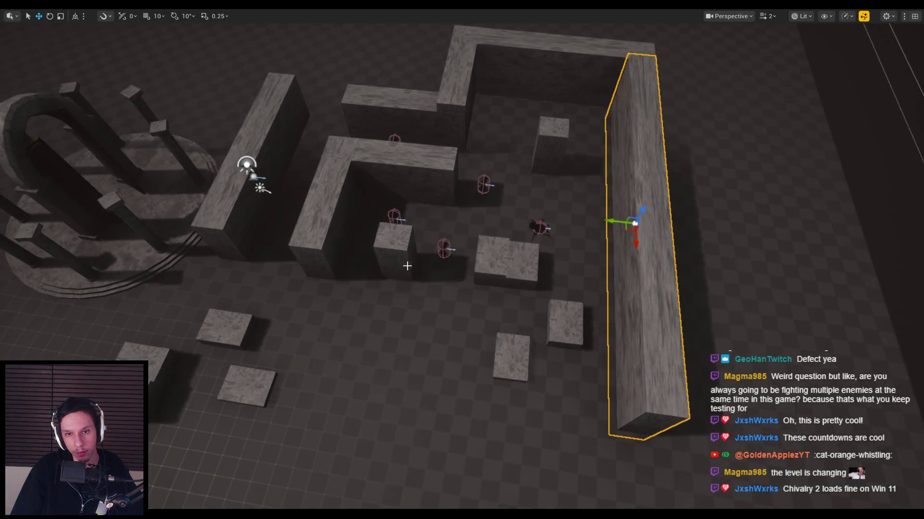
Turn a small block a quarter turn and move it to the enclosure's lower right.
{"action": "left_click", "coordinate": [378, 255]}
{"action": "left_click_drag", "start_coordinate": [378, 255], "coordinate": [355, 238]}
{"action": "mouse_move", "coordinate": [458, 214]}
{"action": "left_mouse_down"}
{"action": "mouse_move", "coordinate": [519, 303]}
{"action": "mouse_move", "coordinate": [477, 297]}
{"action": "left_mouse_up"}
{"action": "key", "text": "e"}
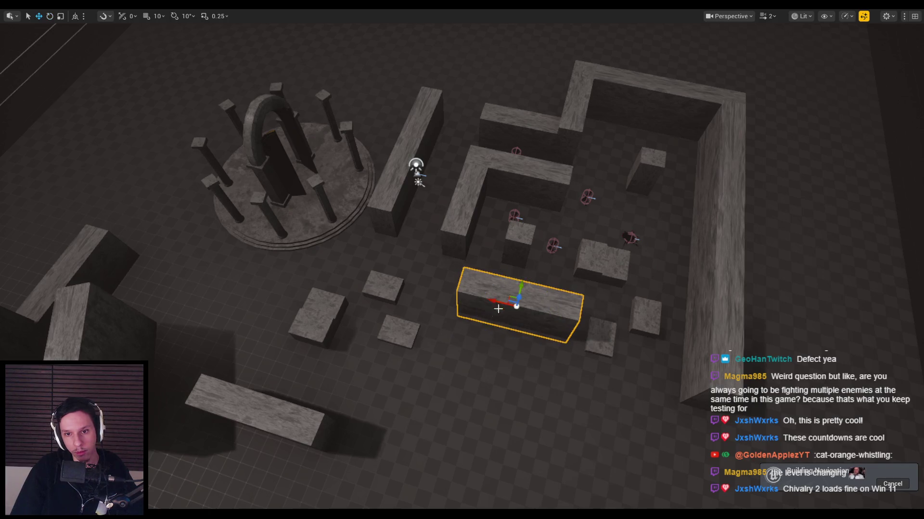
{"action": "left_click_drag", "start_coordinate": [510, 297], "coordinate": [622, 357]}
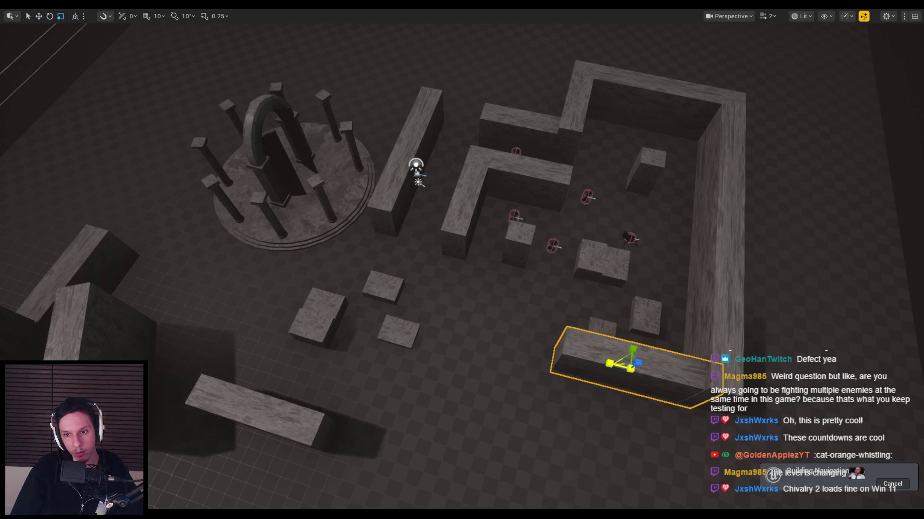
Move an L-wall segment down, rotate it about 97°, and scale it into a wide raised wall.
{"action": "left_click", "coordinate": [455, 231]}
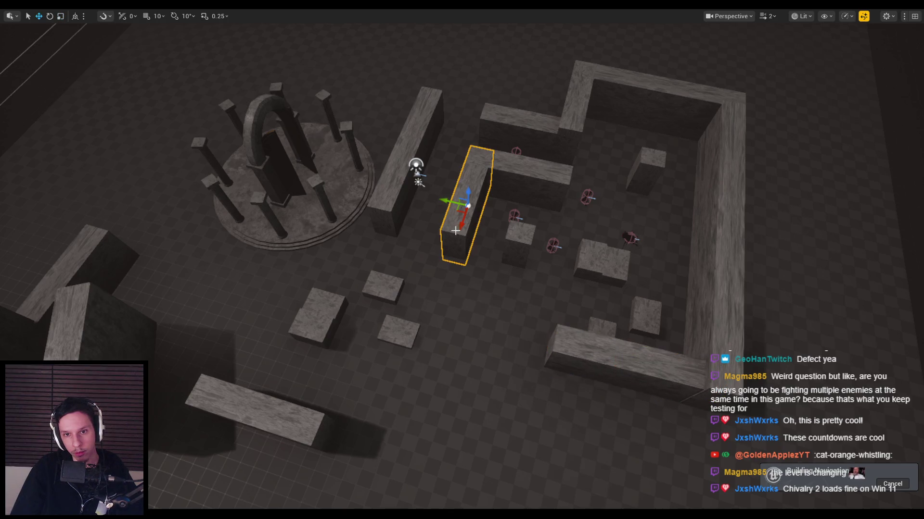
{"action": "left_click_drag", "start_coordinate": [455, 212], "coordinate": [453, 331]}
{"action": "key", "text": "e"}
{"action": "mouse_move", "coordinate": [510, 337]}
{"action": "left_mouse_down"}
{"action": "mouse_move", "coordinate": [481, 365]}
{"action": "mouse_move", "coordinate": [448, 362]}
{"action": "mouse_move", "coordinate": [464, 363]}
{"action": "left_mouse_up"}
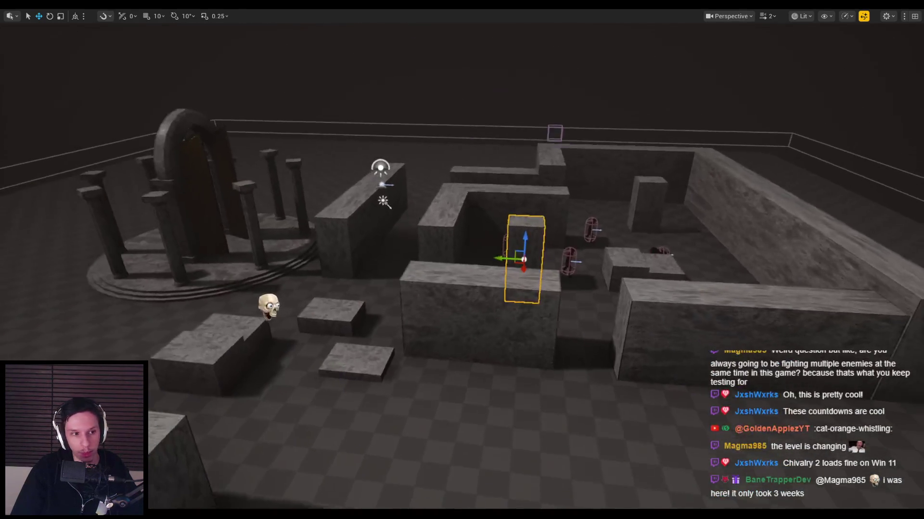
{"action": "key", "text": "r"}
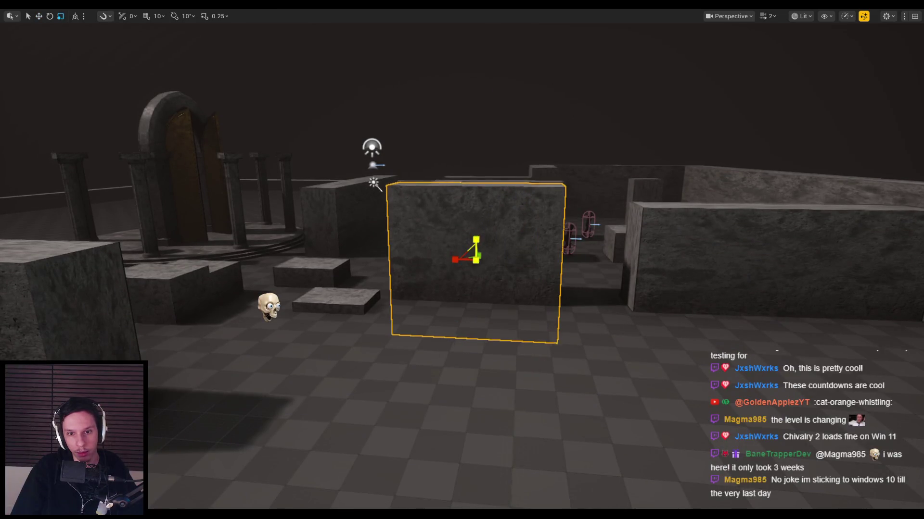
{"action": "left_click_drag", "start_coordinate": [476, 238], "coordinate": [475, 203]}
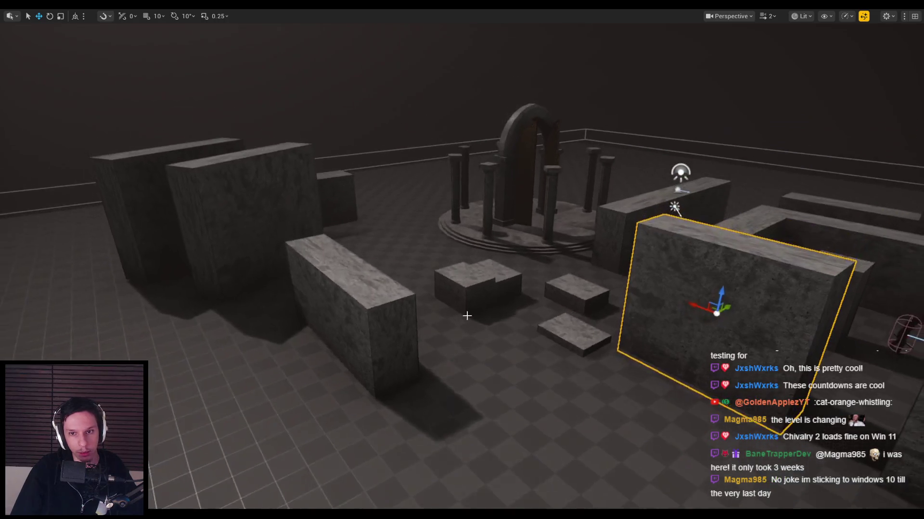
Move the small cube near the walls to a new spot among the maze walls.
{"action": "left_click", "coordinate": [472, 308]}
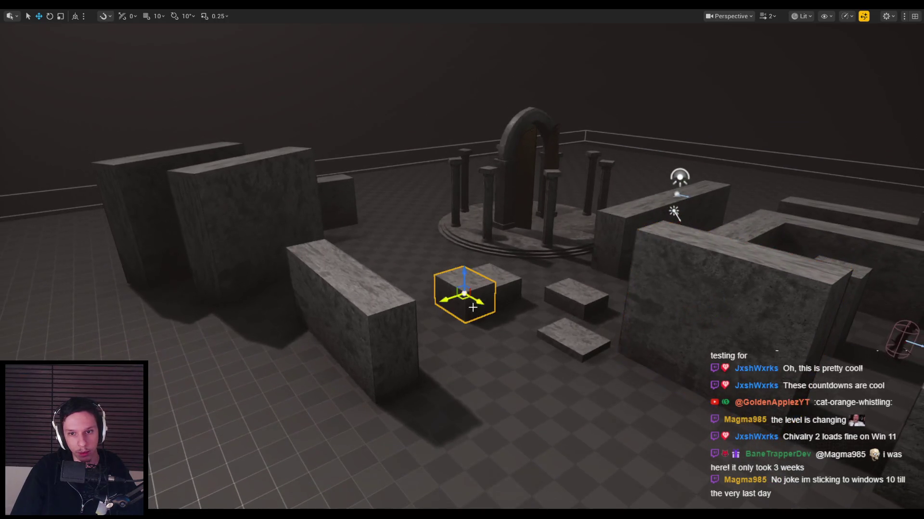
{"action": "mouse_move", "coordinate": [673, 412]}
{"action": "left_mouse_down"}
{"action": "mouse_move", "coordinate": [685, 394]}
{"action": "mouse_move", "coordinate": [427, 436]}
{"action": "left_mouse_up"}
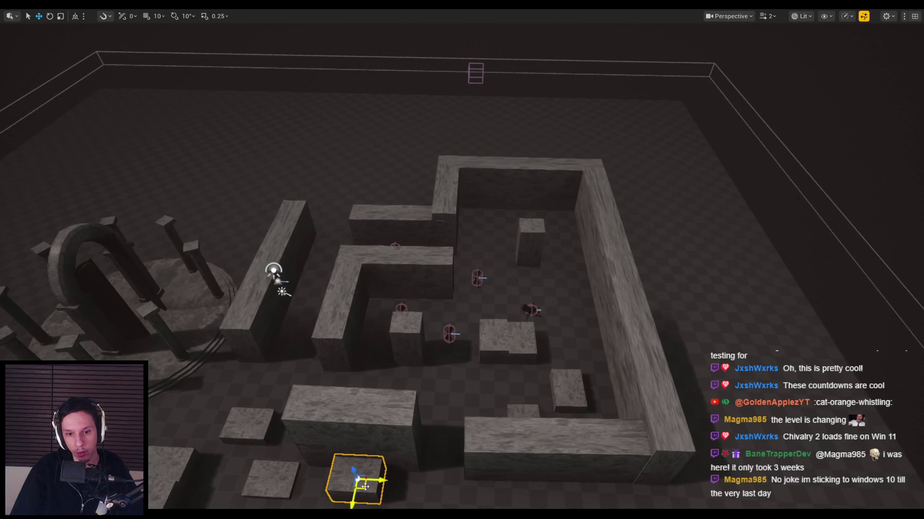
{"action": "left_click_drag", "start_coordinate": [586, 297], "coordinate": [559, 360]}
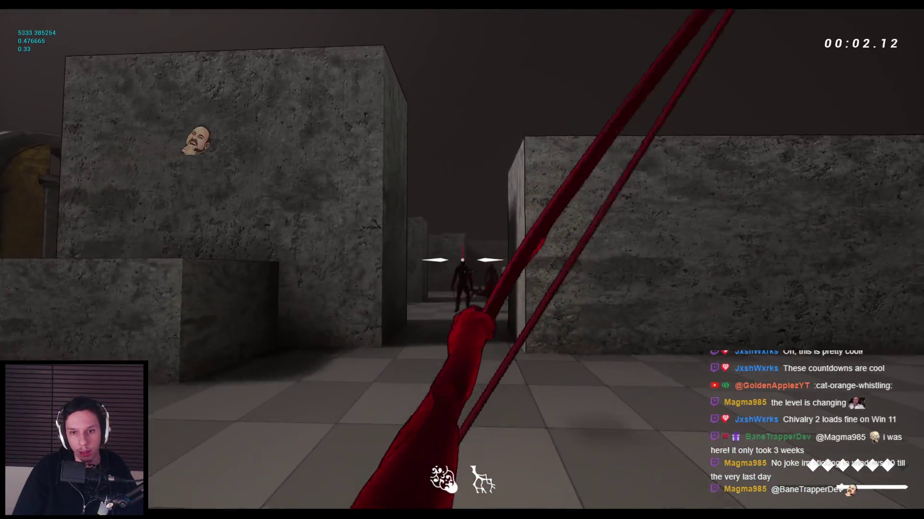
Advance into the corridor, draw the katana, and slash down several enemies.
{"action": "key", "text": "w"}
{"action": "left_click", "coordinate": [462, 259]}
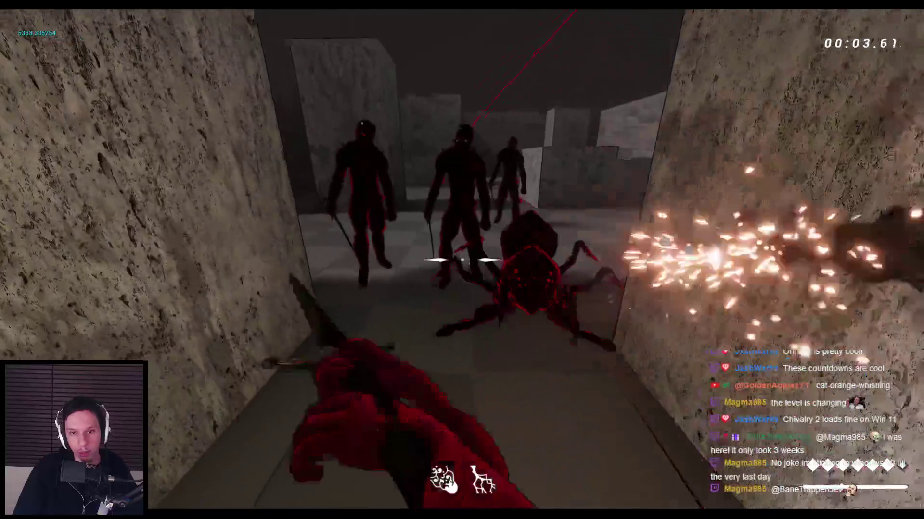
{"action": "key", "text": "2"}
{"action": "left_click", "coordinate": [462, 260]}
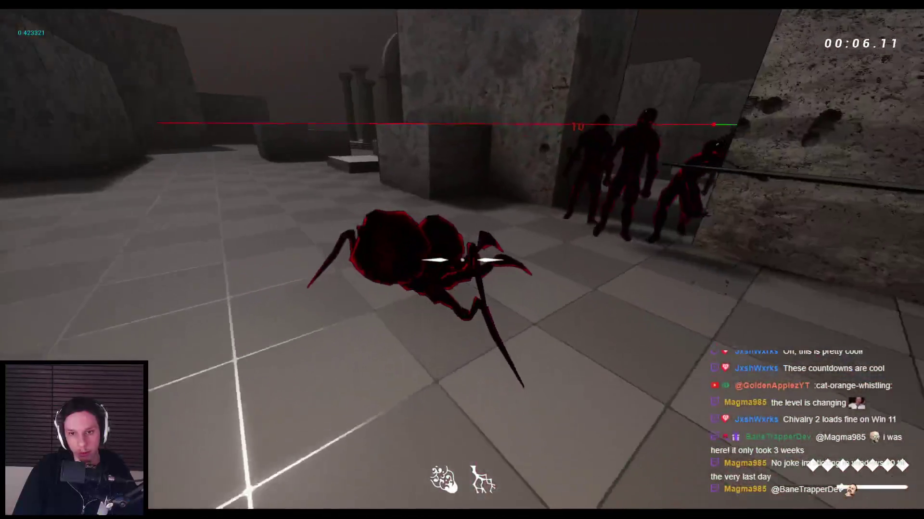
{"action": "left_click", "coordinate": [462, 260]}
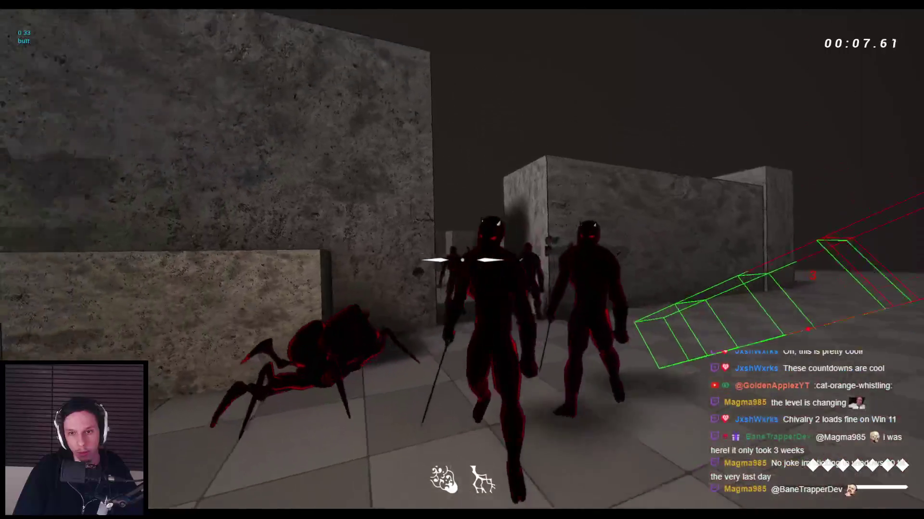
{"action": "left_click", "coordinate": [462, 260]}
{"action": "left_click", "coordinate": [462, 260]}
{"action": "left_click", "coordinate": [461, 260]}
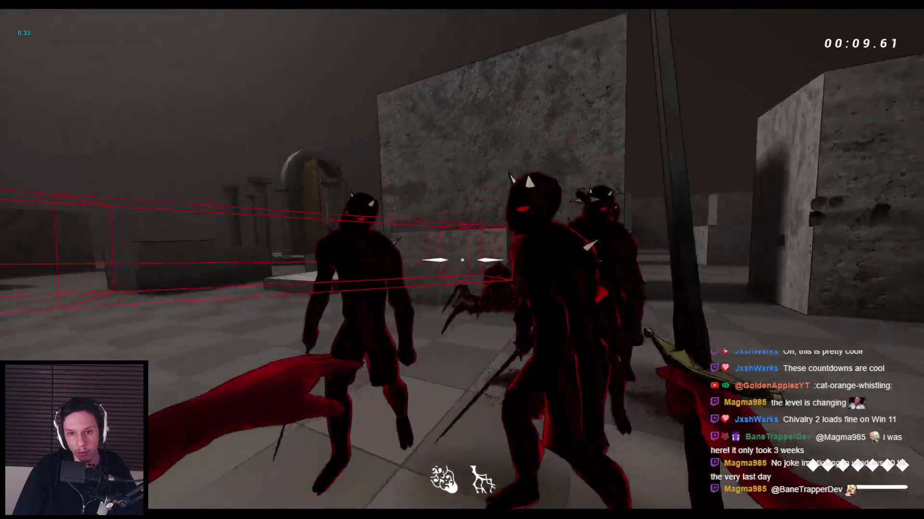
{"action": "left_click", "coordinate": [461, 260]}
{"action": "left_click", "coordinate": [461, 260]}
{"action": "left_click", "coordinate": [462, 259]}
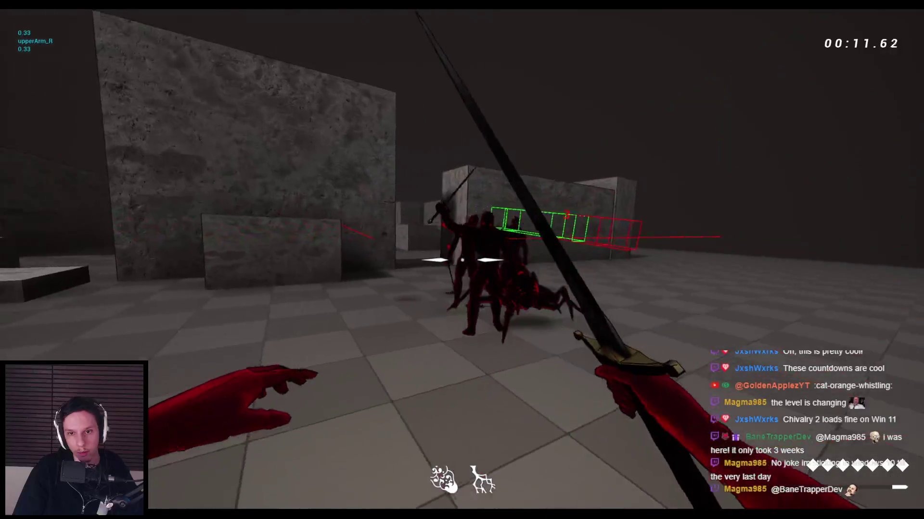
{"action": "left_click", "coordinate": [462, 259]}
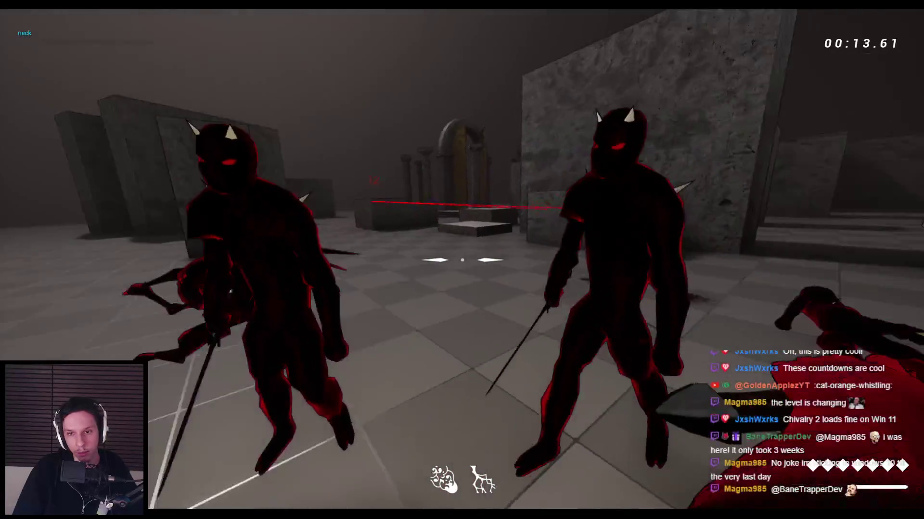
{"action": "left_click", "coordinate": [461, 260]}
Kill the horned enemy and hit the spider with the red spear, then jump and end the playtest.
{"action": "left_click", "coordinate": [462, 259]}
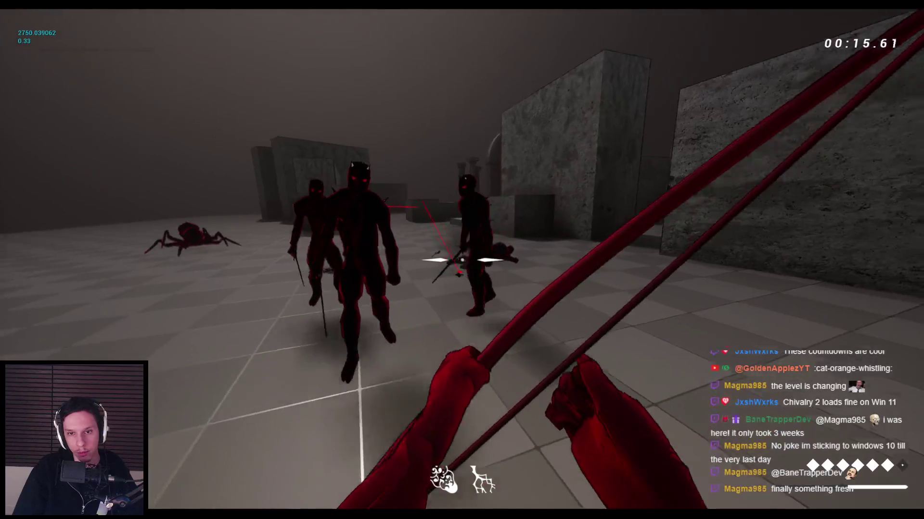
{"action": "left_click", "coordinate": [461, 260]}
{"action": "left_click", "coordinate": [462, 260]}
{"action": "left_click", "coordinate": [462, 260]}
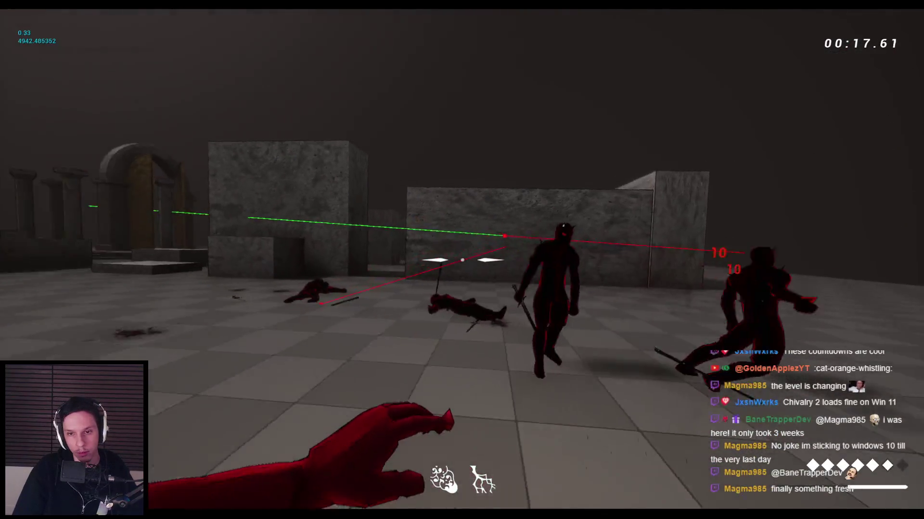
{"action": "left_click", "coordinate": [462, 260]}
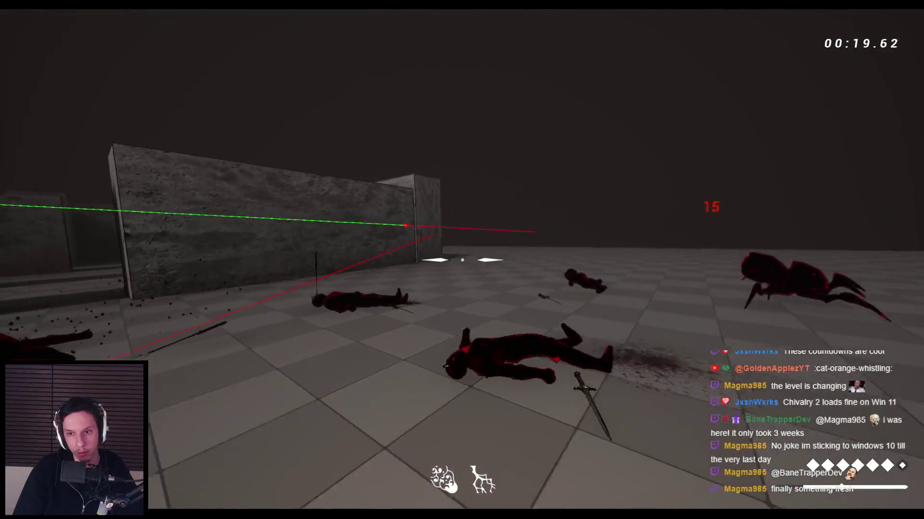
{"action": "left_click", "coordinate": [461, 260]}
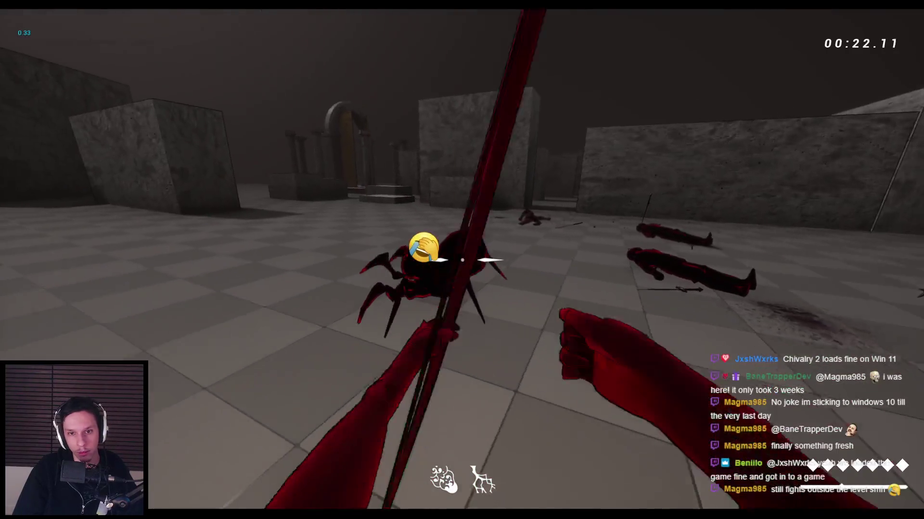
{"action": "left_click", "coordinate": [462, 260]}
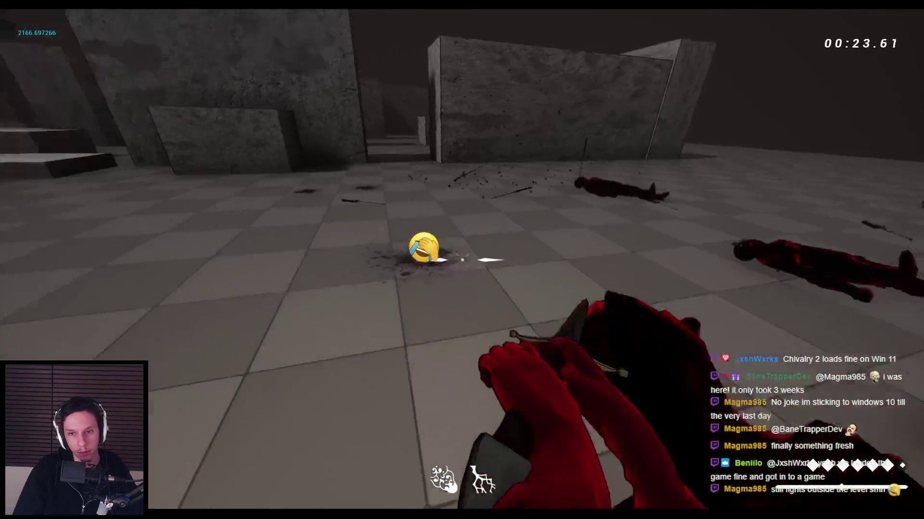
{"action": "key", "text": "space"}
{"action": "key", "text": "Escape"}
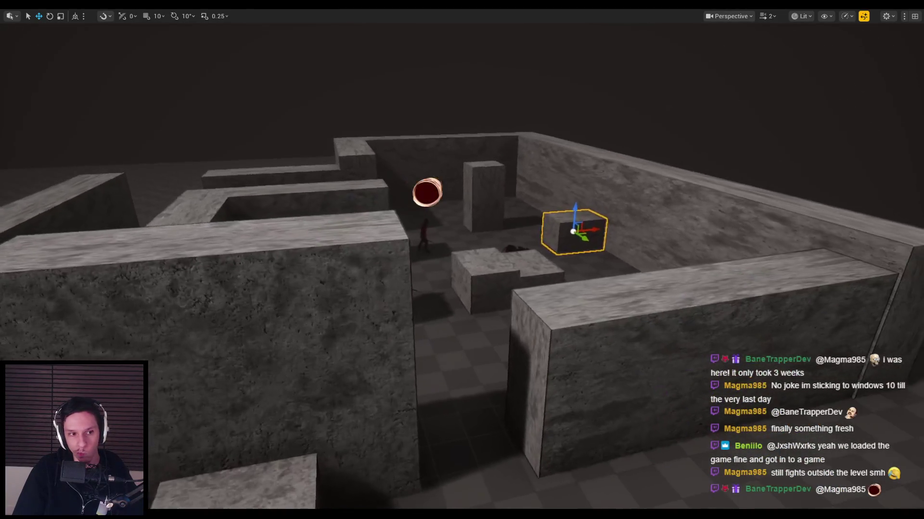
{"action": "key", "text": "alt+p"}
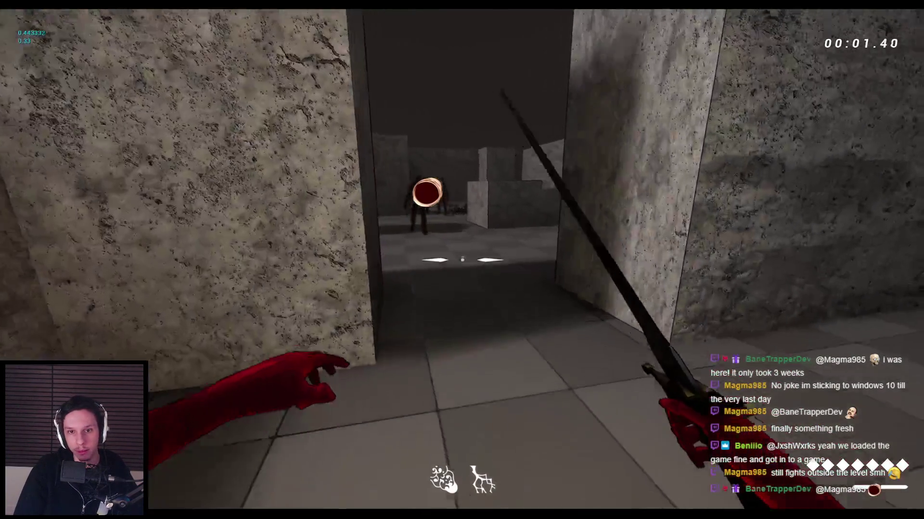
{"action": "key", "text": "space"}
{"action": "key", "text": "space"}
{"action": "key", "text": "space"}
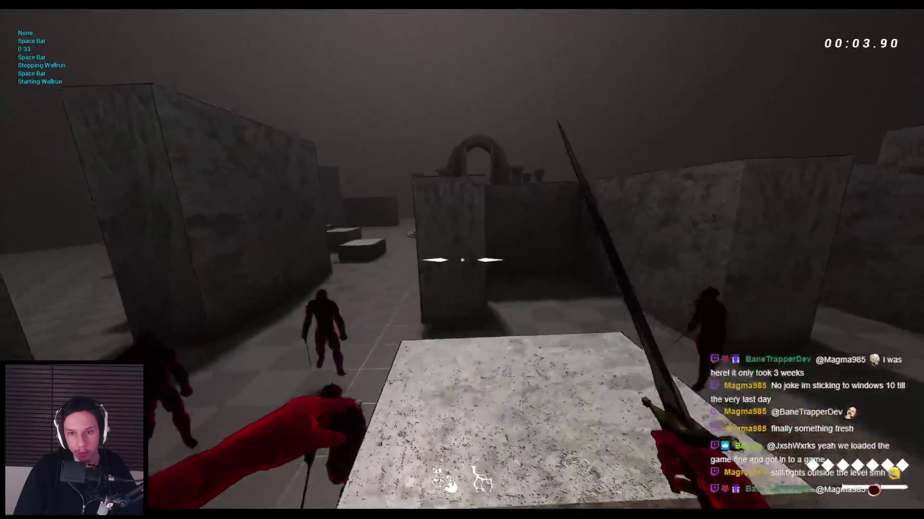
{"action": "key", "text": "2"}
{"action": "left_click", "coordinate": [461, 260]}
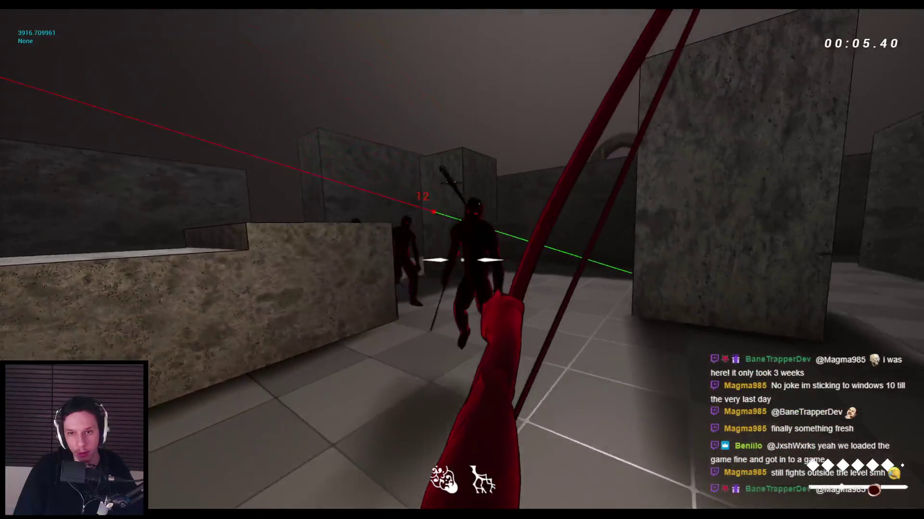
{"action": "key", "text": "1"}
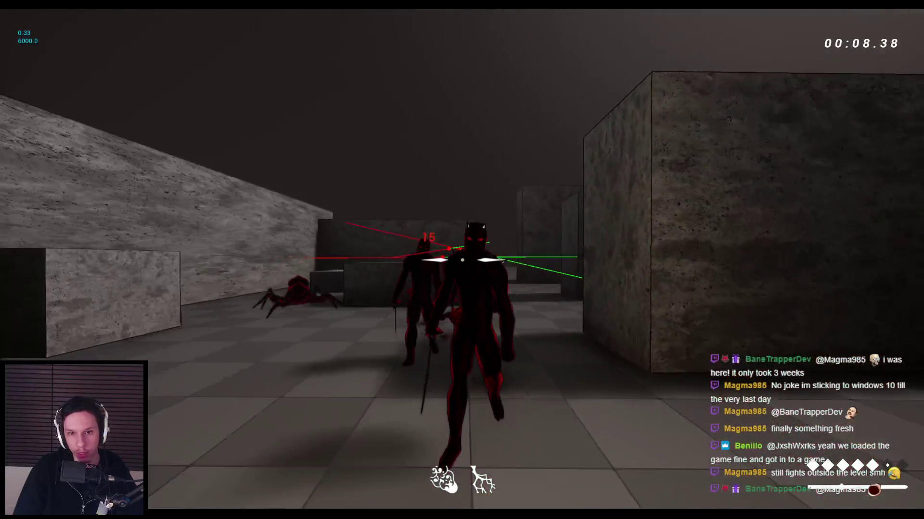
{"action": "left_click", "coordinate": [462, 260]}
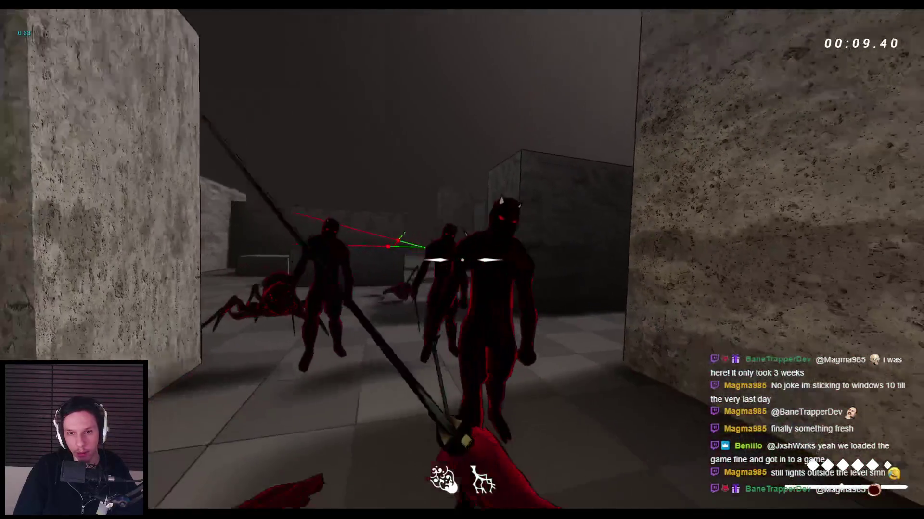
{"action": "left_click", "coordinate": [462, 260]}
{"action": "key", "text": "2"}
{"action": "left_click", "coordinate": [462, 260]}
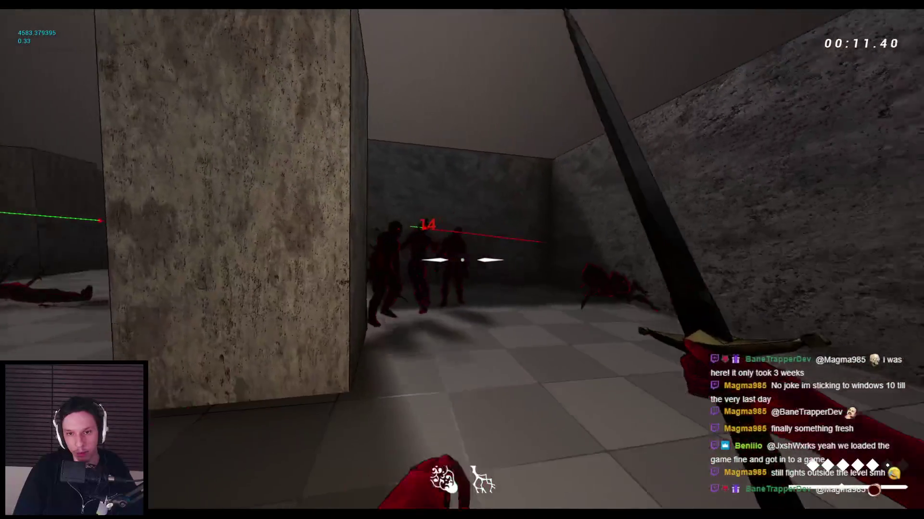
{"action": "key", "text": "1"}
{"action": "left_click", "coordinate": [462, 260]}
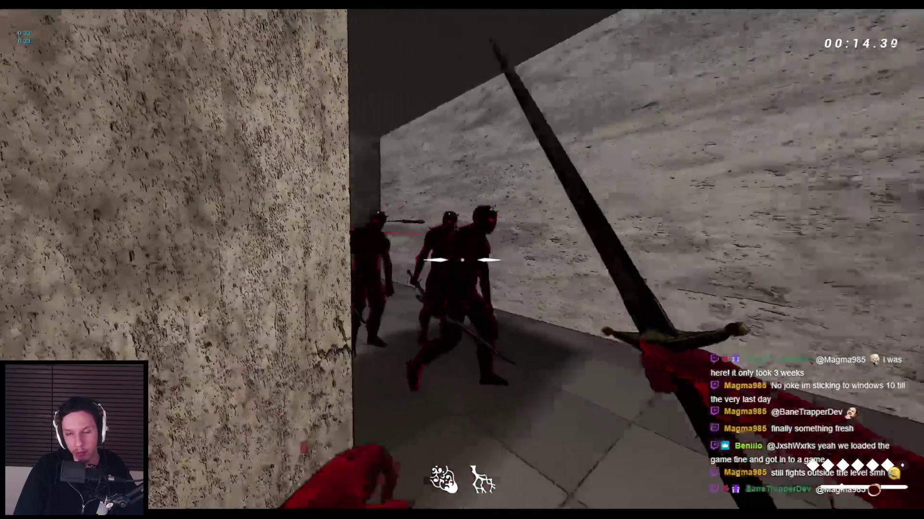
{"action": "key", "text": "2"}
{"action": "left_click", "coordinate": [462, 260]}
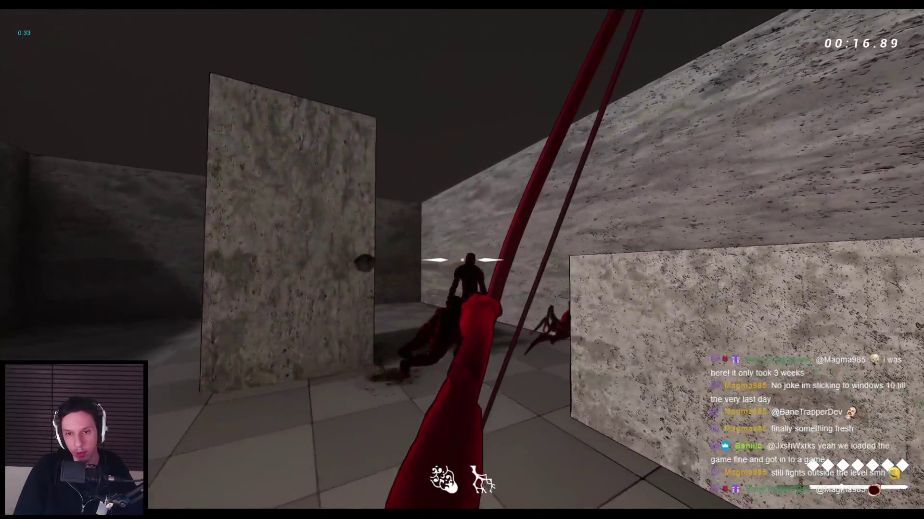
{"action": "left_click", "coordinate": [462, 259]}
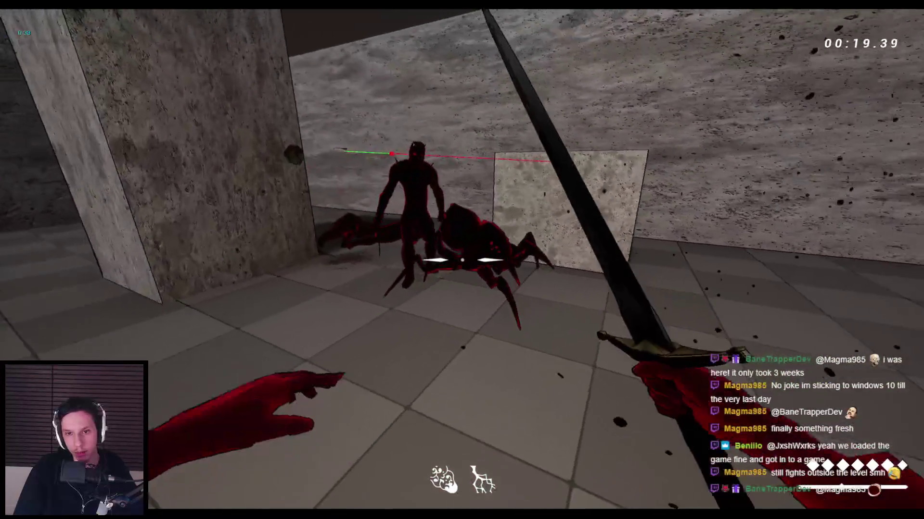
{"action": "key", "text": "f"}
{"action": "left_click", "coordinate": [461, 260]}
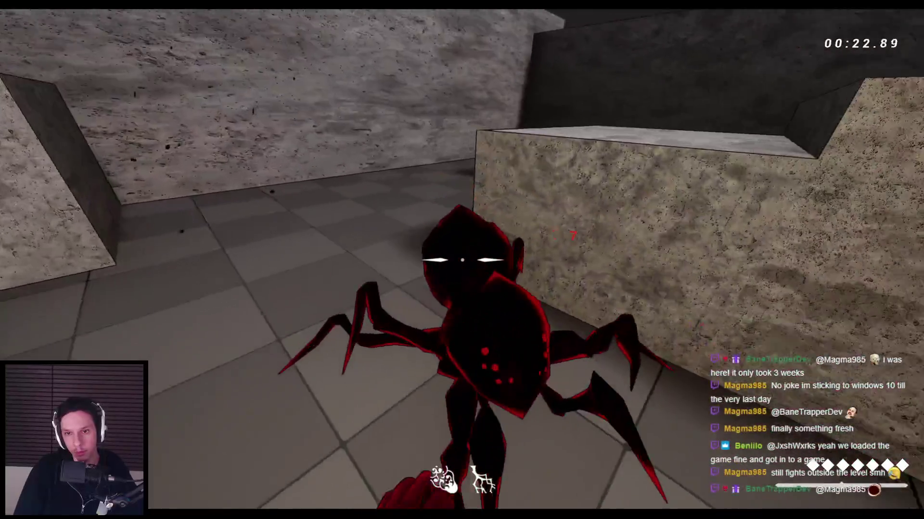
{"action": "left_click", "coordinate": [462, 260]}
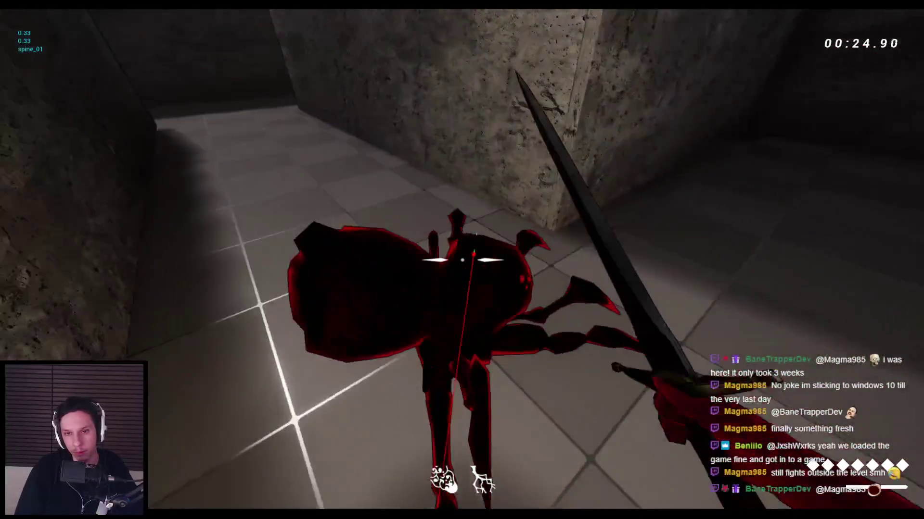
{"action": "left_click", "coordinate": [461, 260]}
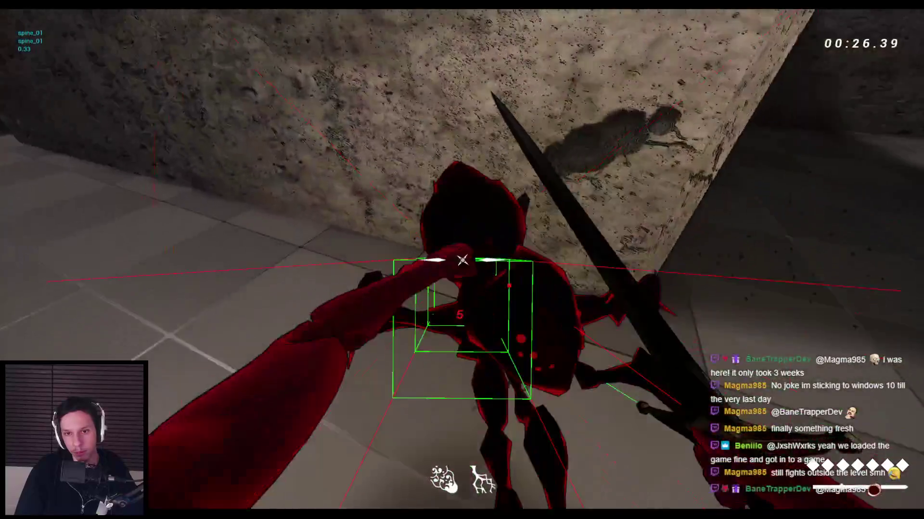
{"action": "left_click", "coordinate": [462, 260]}
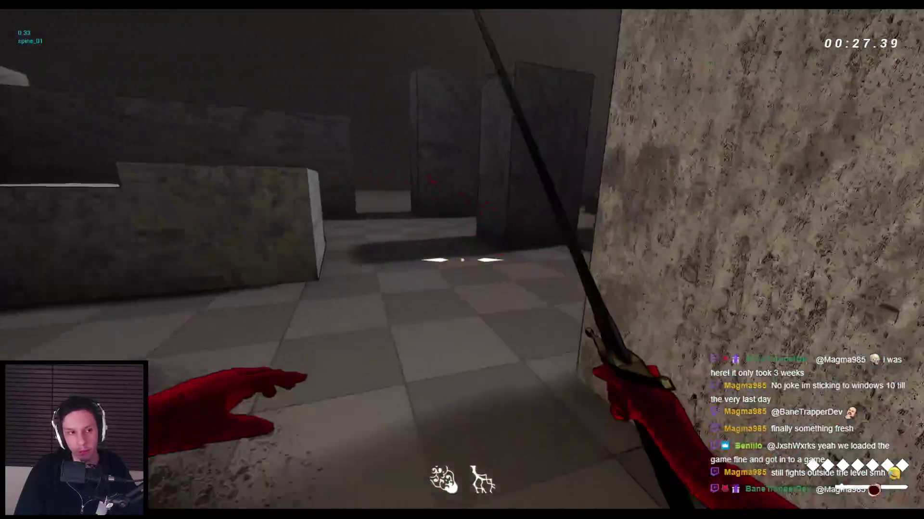
{"action": "key", "text": "space"}
{"action": "key", "text": "space"}
{"action": "key", "text": "space"}
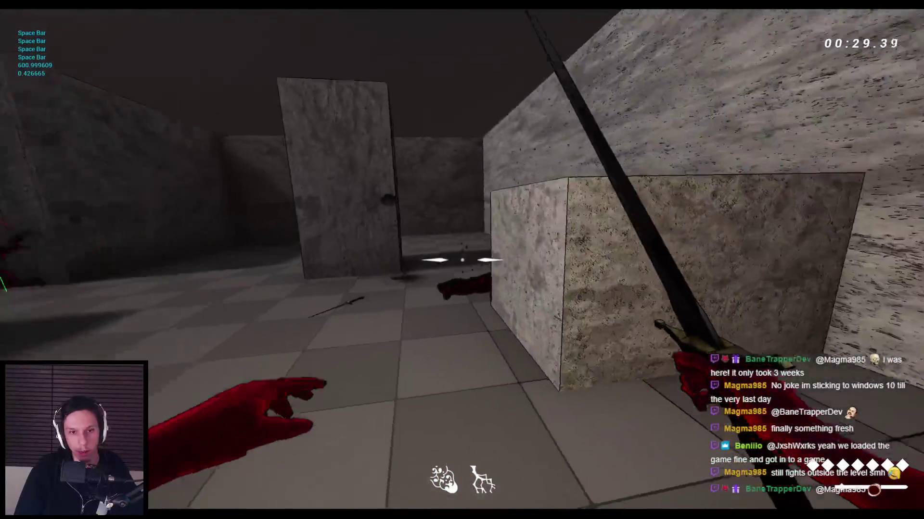
{"action": "key", "text": "space"}
{"action": "key", "text": "space"}
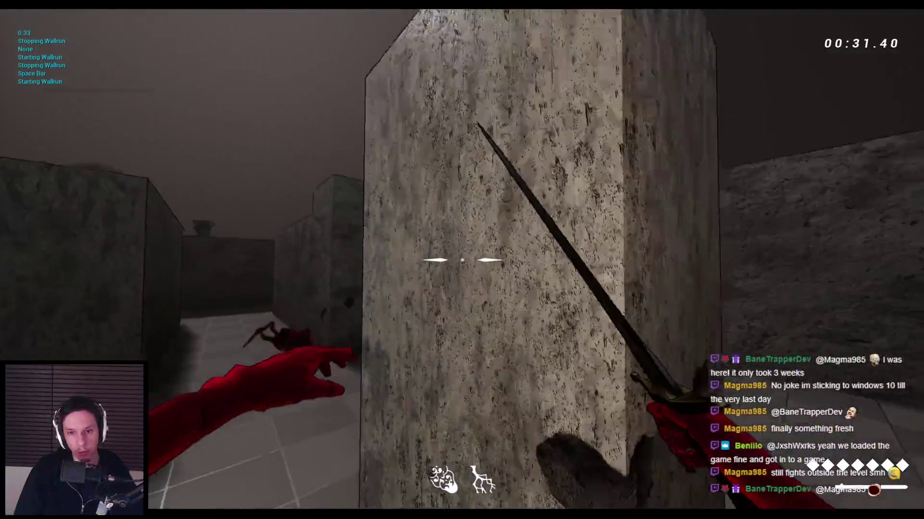
{"action": "key", "text": "space"}
{"action": "key", "text": "space"}
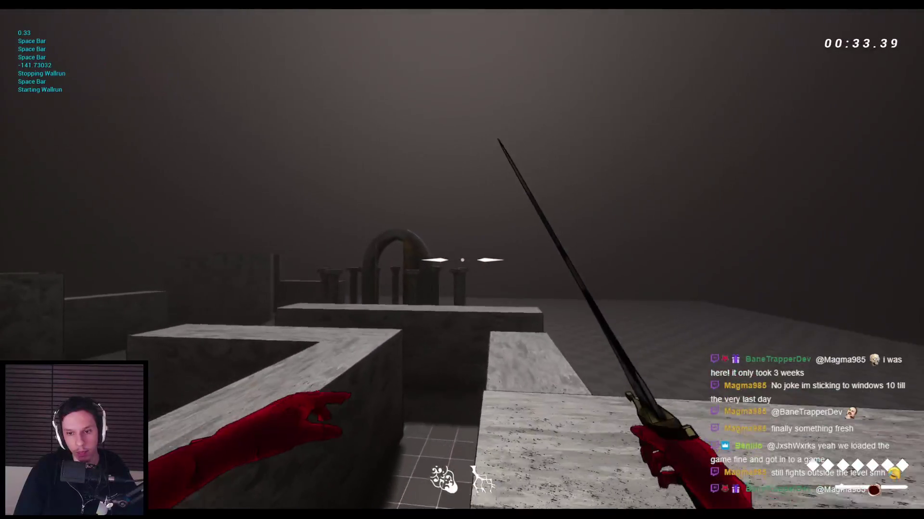
{"action": "key", "text": "space"}
{"action": "key", "text": "space"}
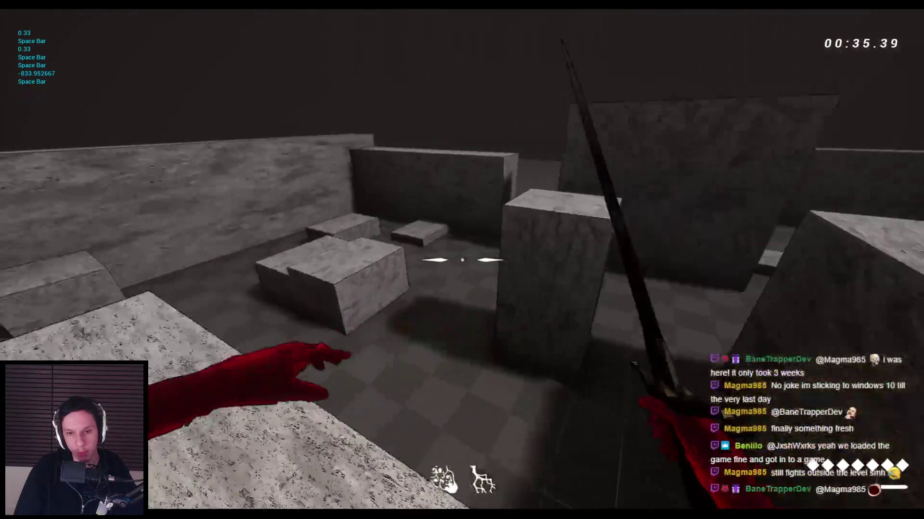
{"action": "key", "text": "space"}
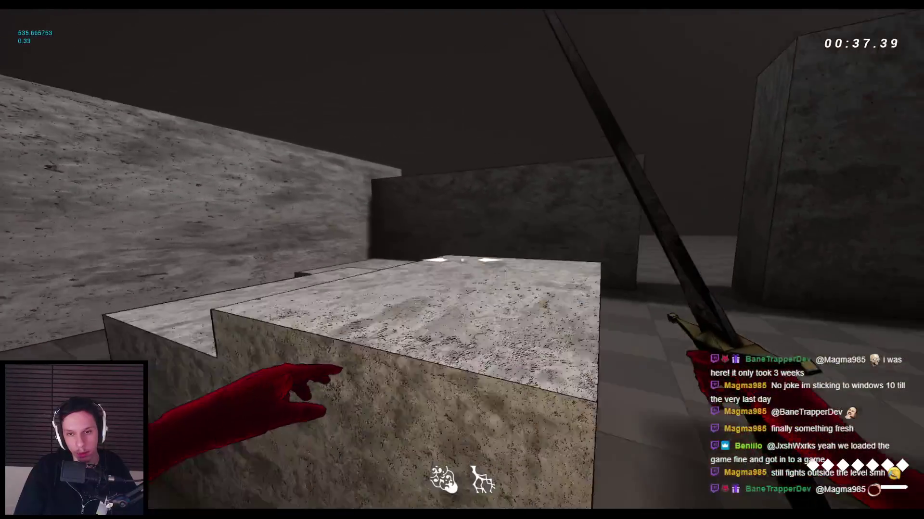
{"action": "key", "text": "space"}
{"action": "key", "text": "space"}
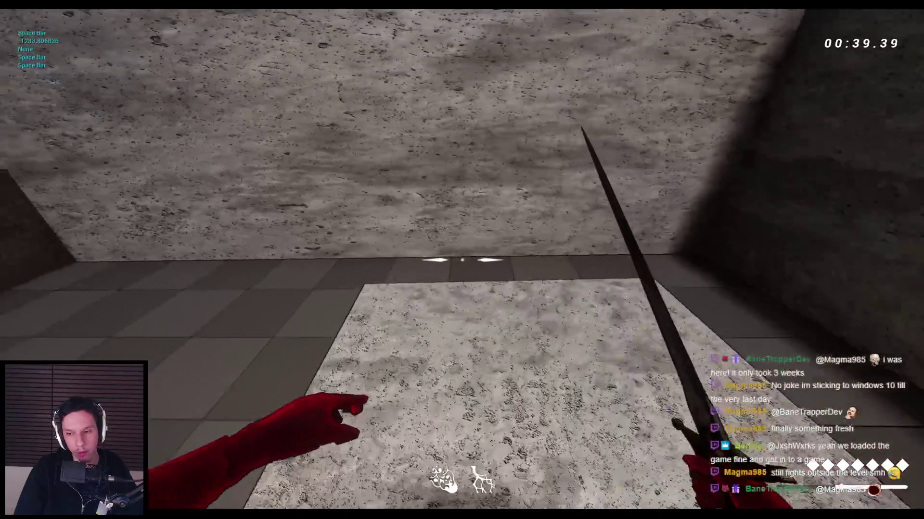
{"action": "key", "text": "space"}
{"action": "key", "text": "space"}
{"action": "key", "text": "space"}
{"action": "key", "text": "space"}
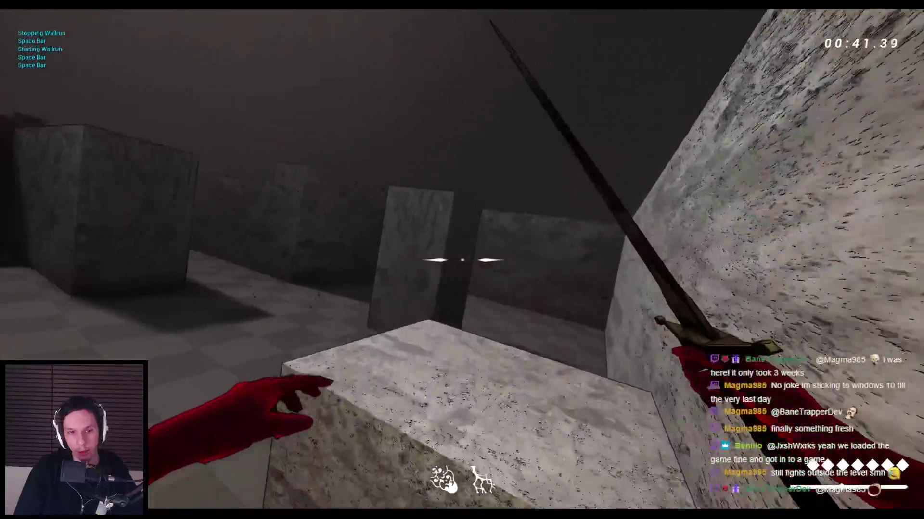
{"action": "key", "text": "w"}
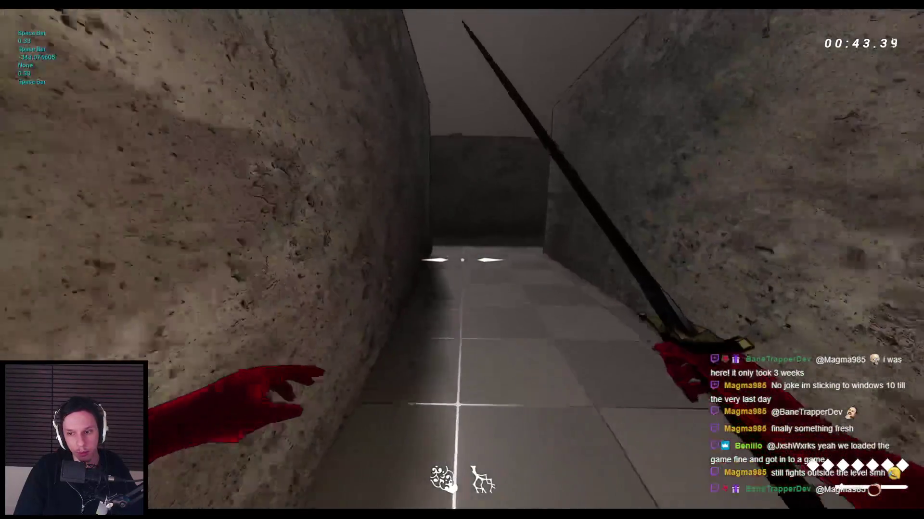
{"action": "key", "text": "space"}
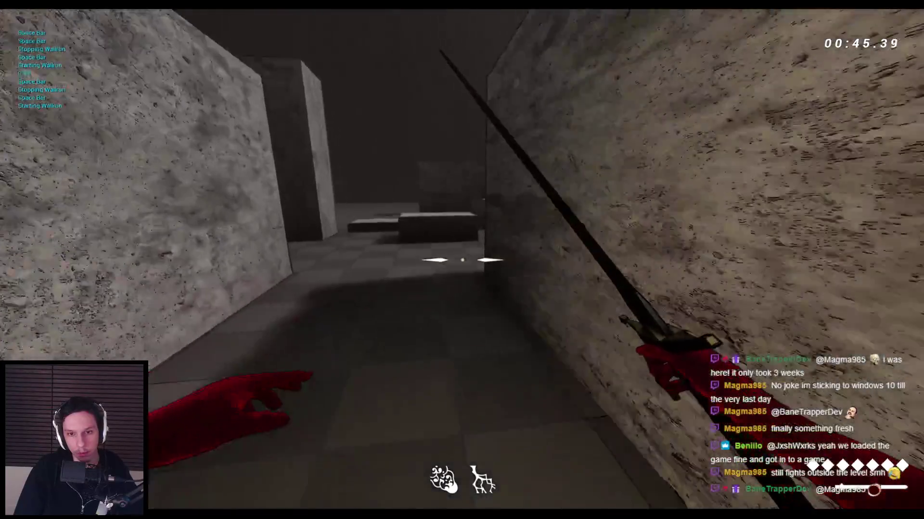
{"action": "key", "text": "space"}
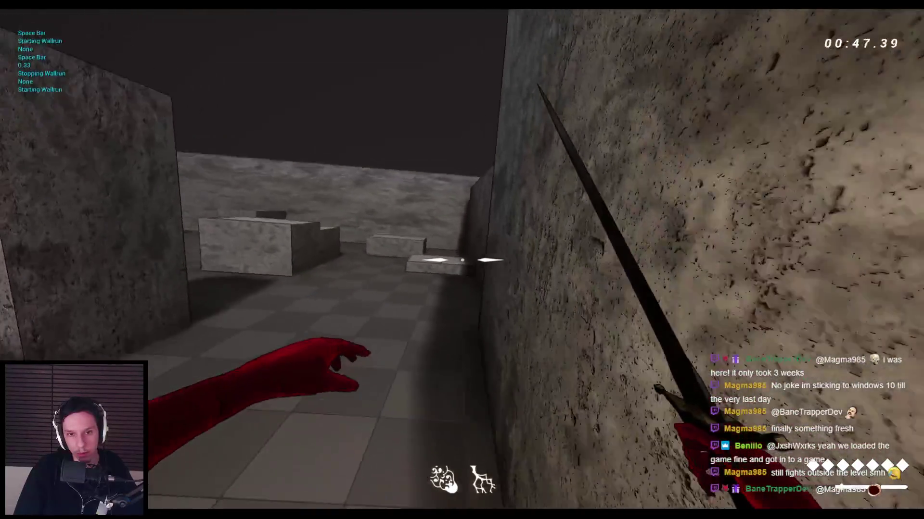
{"action": "key", "text": "Escape"}
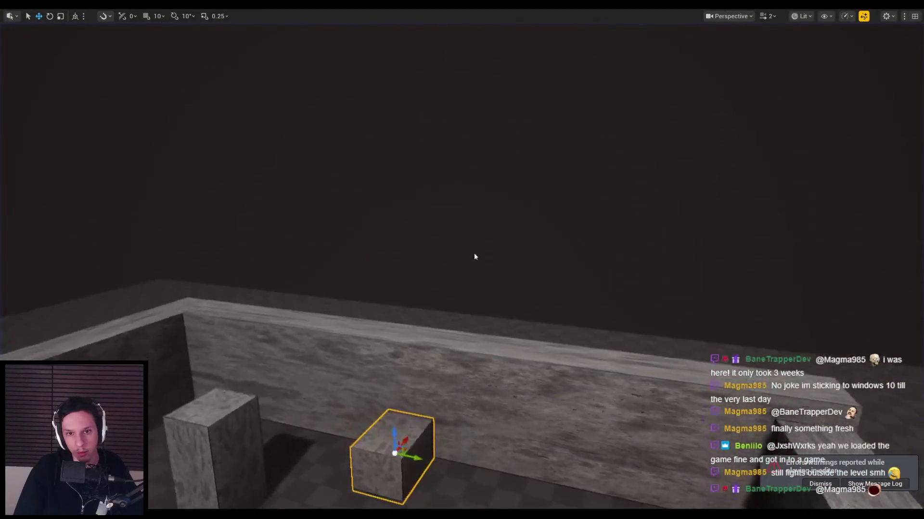
Select the small cover block beside the tall pillar in the corridor, then start another play session.
{"action": "scroll", "coordinate": [462, 337], "scroll_direction": "down", "scroll_amount": 3}
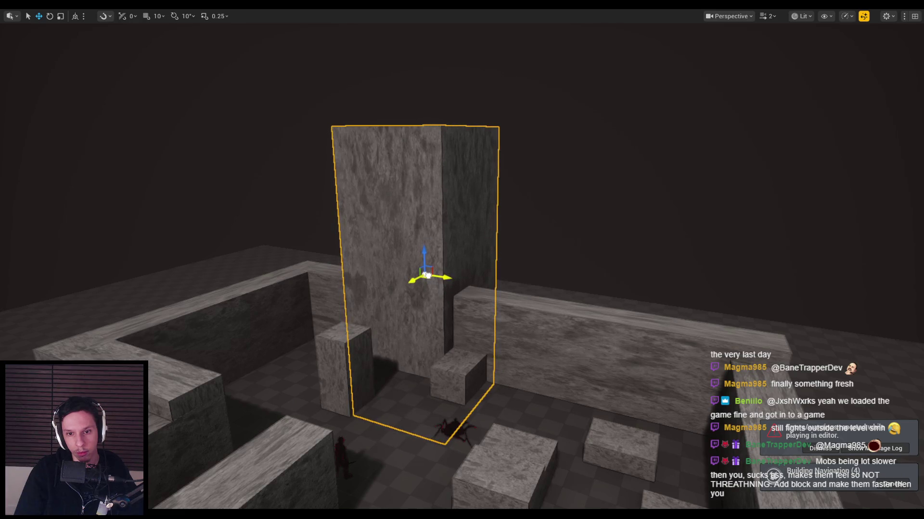
{"action": "left_click_drag", "start_coordinate": [429, 276], "coordinate": [398, 315]}
{"action": "left_click", "coordinate": [468, 332]}
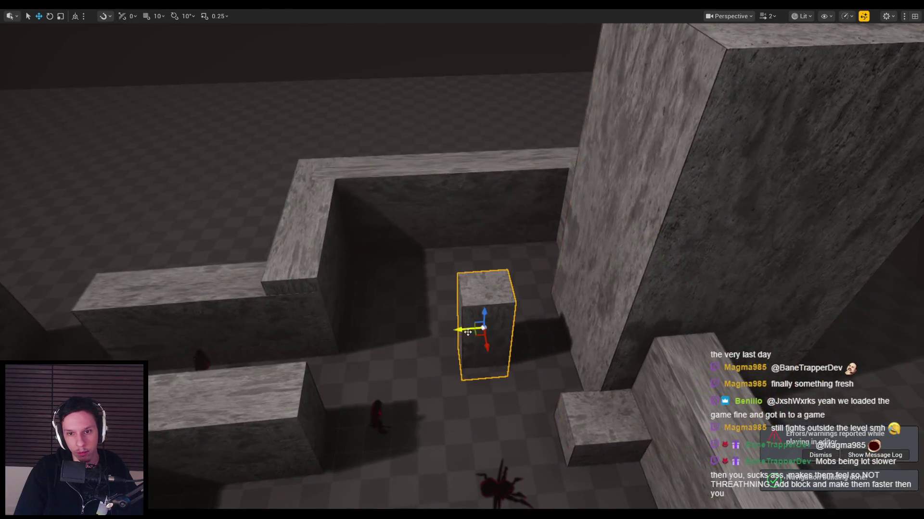
{"action": "mouse_move", "coordinate": [463, 357]}
{"action": "left_mouse_down"}
{"action": "mouse_move", "coordinate": [469, 342]}
{"action": "mouse_move", "coordinate": [506, 352]}
{"action": "left_mouse_up"}
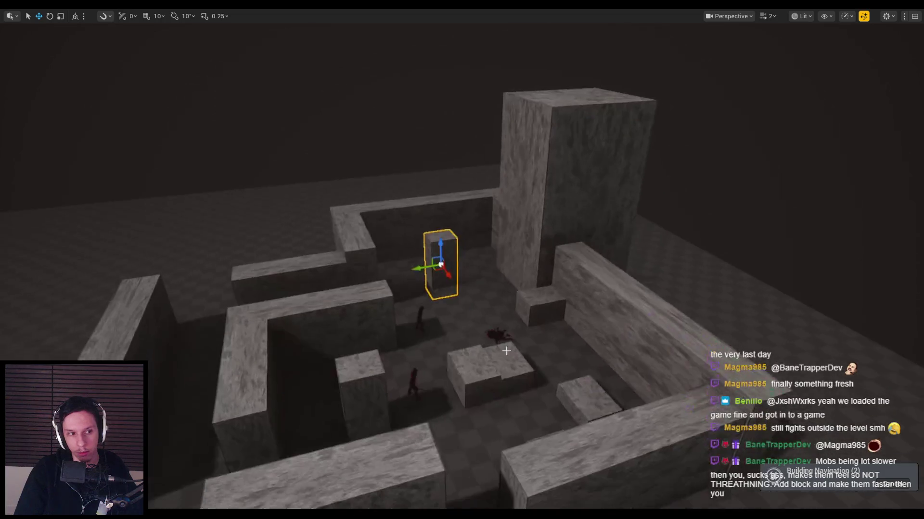
{"action": "mouse_move", "coordinate": [440, 290]}
{"action": "left_mouse_down"}
{"action": "mouse_move", "coordinate": [425, 293]}
{"action": "mouse_move", "coordinate": [434, 291]}
{"action": "left_mouse_up"}
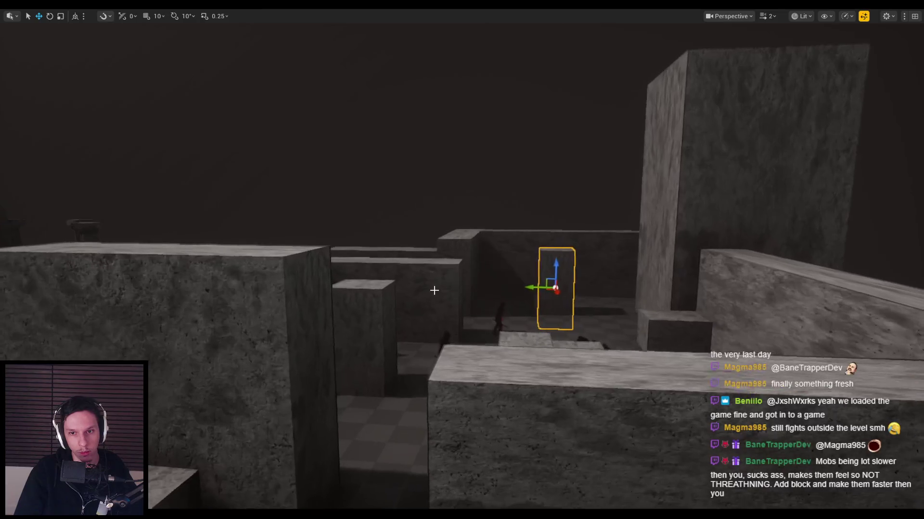
{"action": "key", "text": "alt+p"}
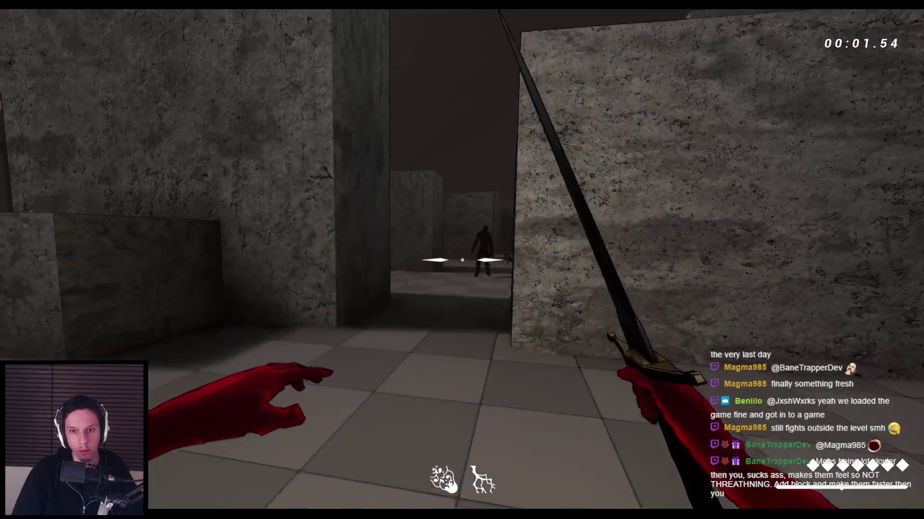
Sword-slash the corridor demons while backing away, then finish the last demon and kill the spider.
{"action": "left_click", "coordinate": [462, 260]}
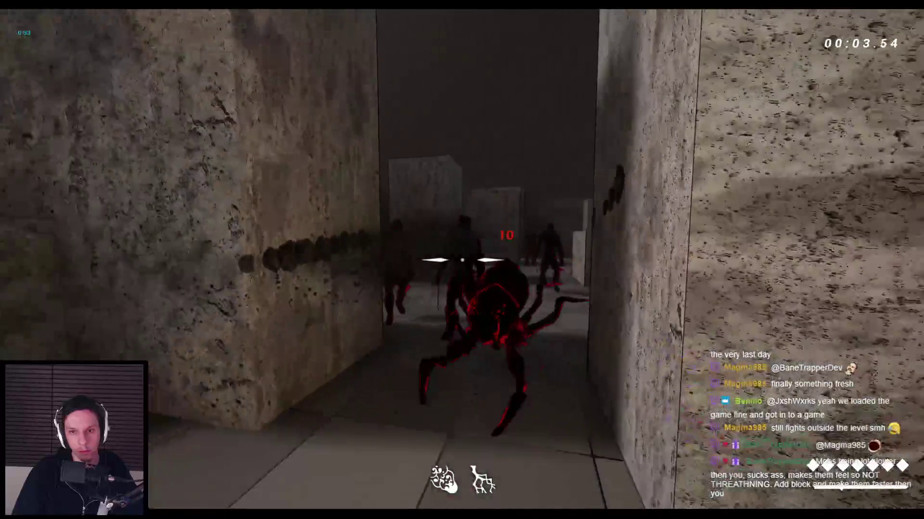
{"action": "left_click", "coordinate": [462, 260]}
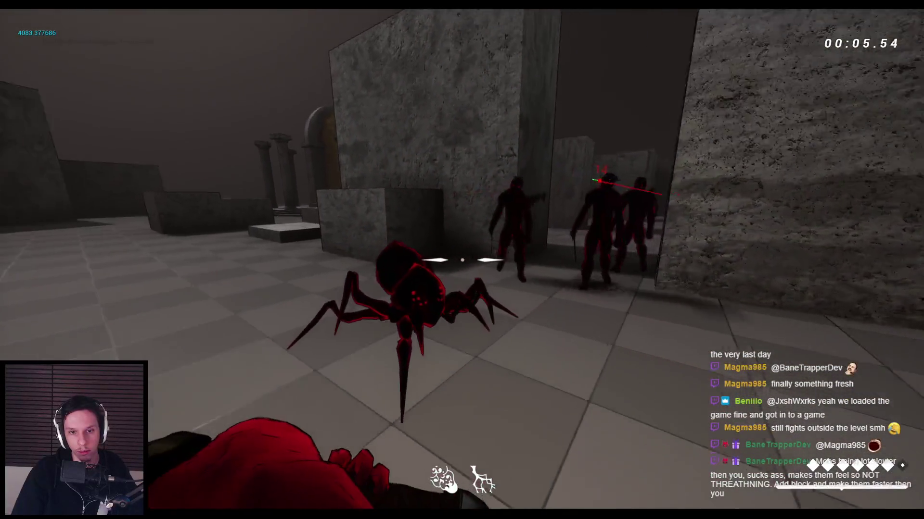
{"action": "left_click", "coordinate": [461, 259]}
{"action": "left_click", "coordinate": [462, 260]}
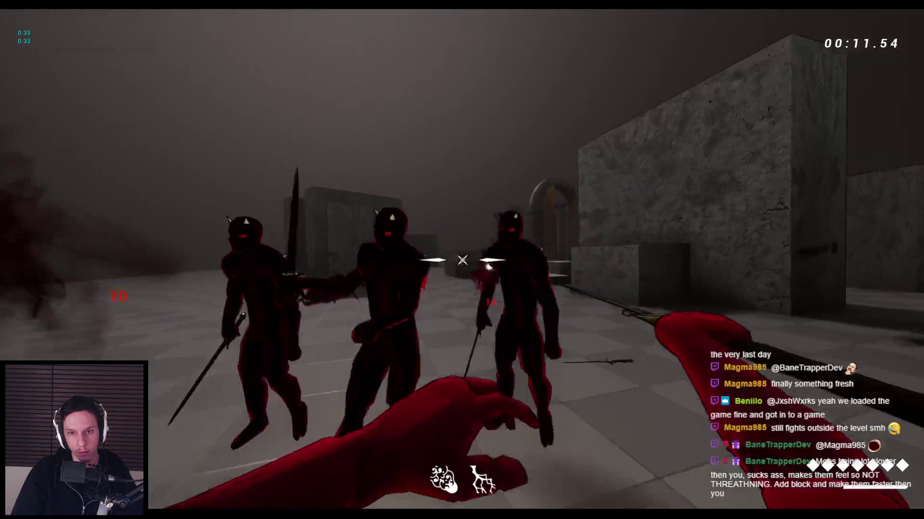
{"action": "left_click", "coordinate": [461, 260]}
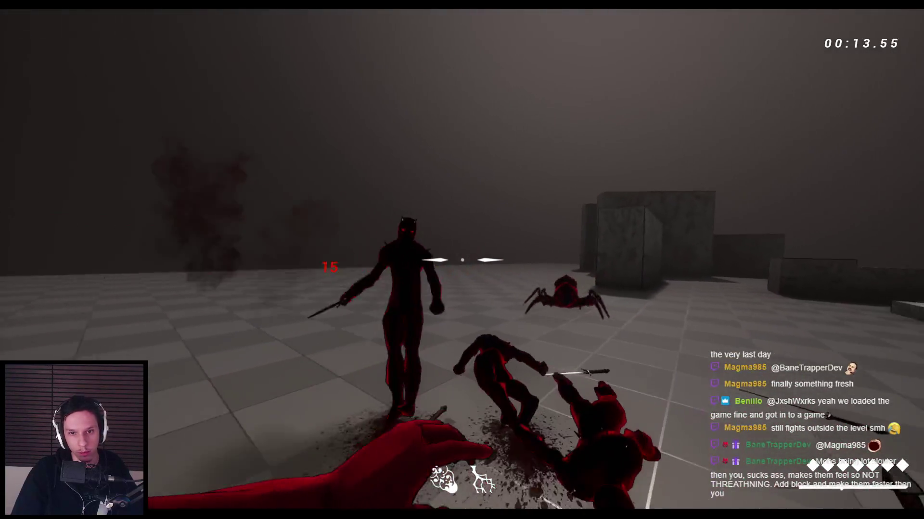
{"action": "left_click", "coordinate": [462, 260]}
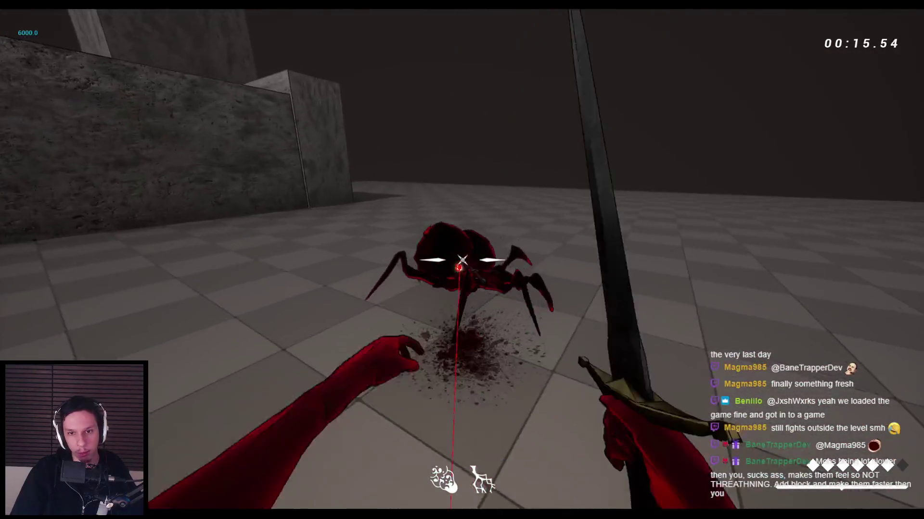
{"action": "left_click", "coordinate": [462, 260]}
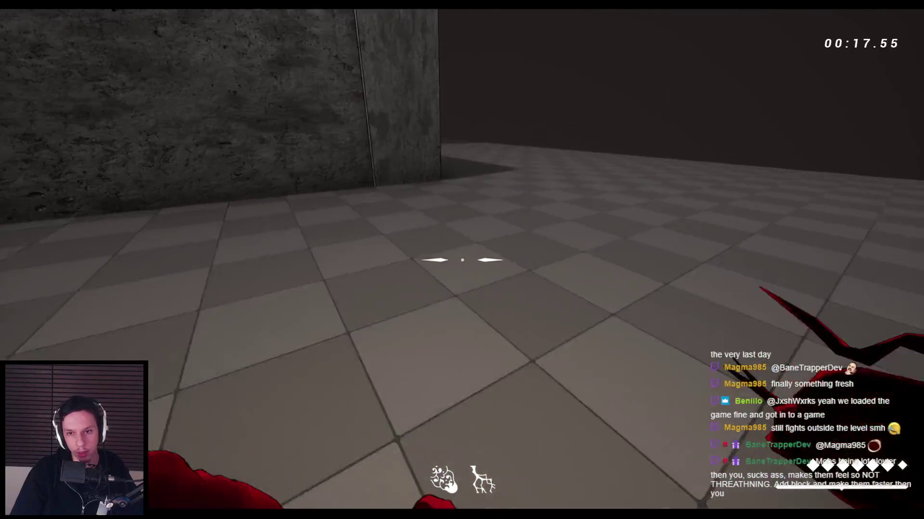
Chain wall-runs and jumps across the blocks, up to the ledge and toward the arches.
{"action": "key", "text": "space"}
{"action": "key", "text": "space"}
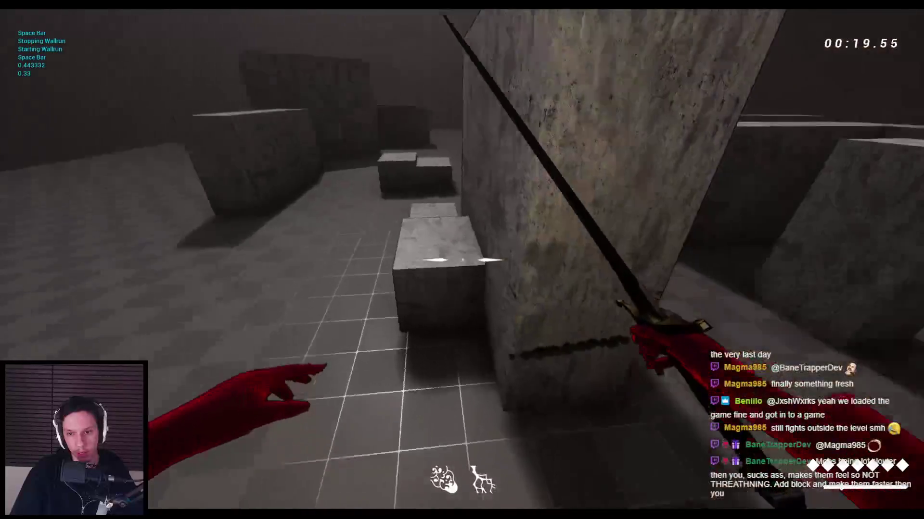
{"action": "key", "text": "space"}
{"action": "key", "text": "space"}
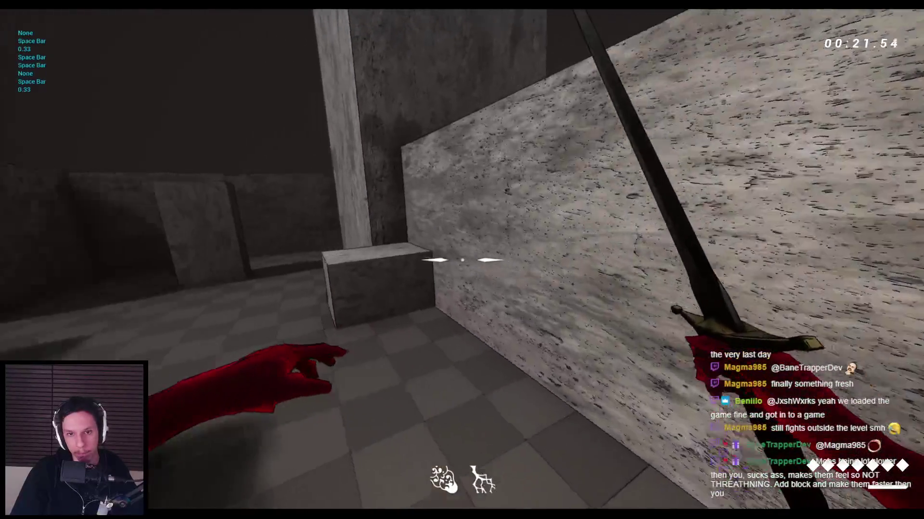
{"action": "key", "text": "space"}
{"action": "key", "text": "space"}
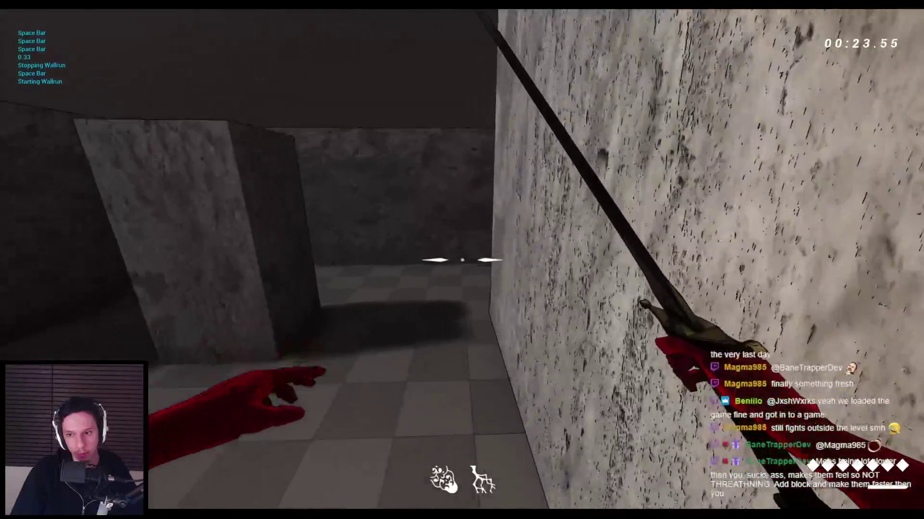
{"action": "key", "text": "space"}
{"action": "key", "text": "space"}
{"action": "key", "text": "space"}
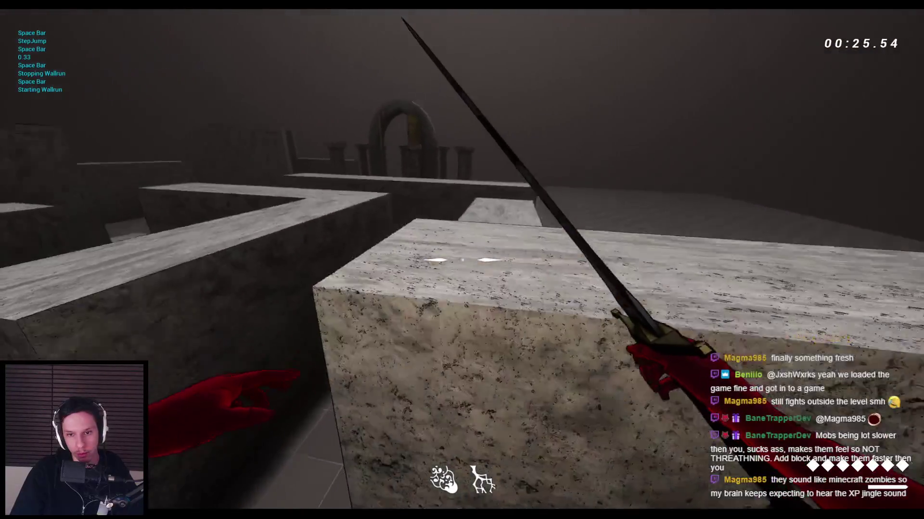
{"action": "key", "text": "space"}
{"action": "key", "text": "space"}
{"action": "key", "text": "space"}
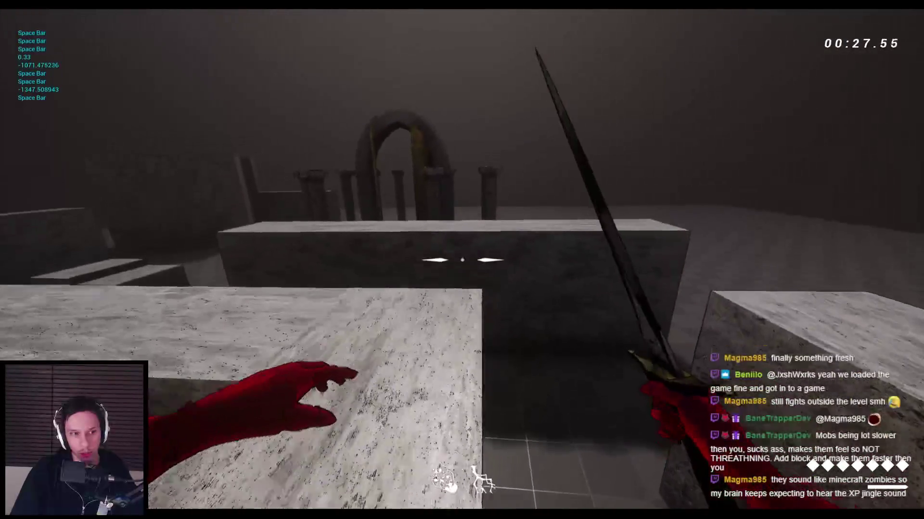
{"action": "key", "text": "w"}
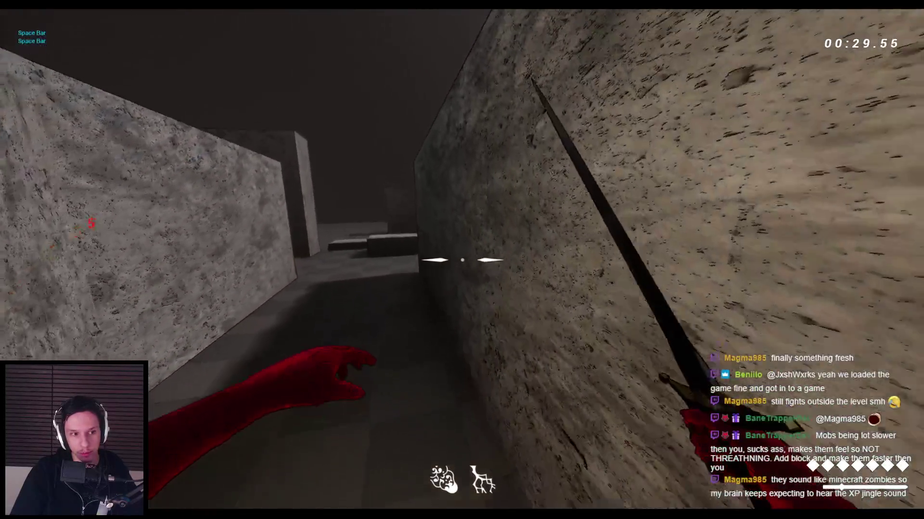
{"action": "key", "text": "space"}
{"action": "key", "text": "space"}
{"action": "key", "text": "space"}
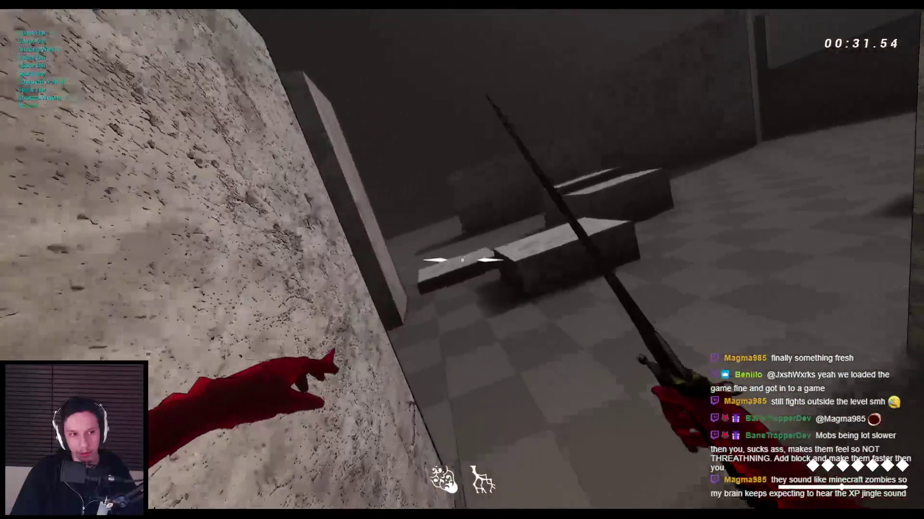
{"action": "key", "text": "space"}
{"action": "key", "text": "space"}
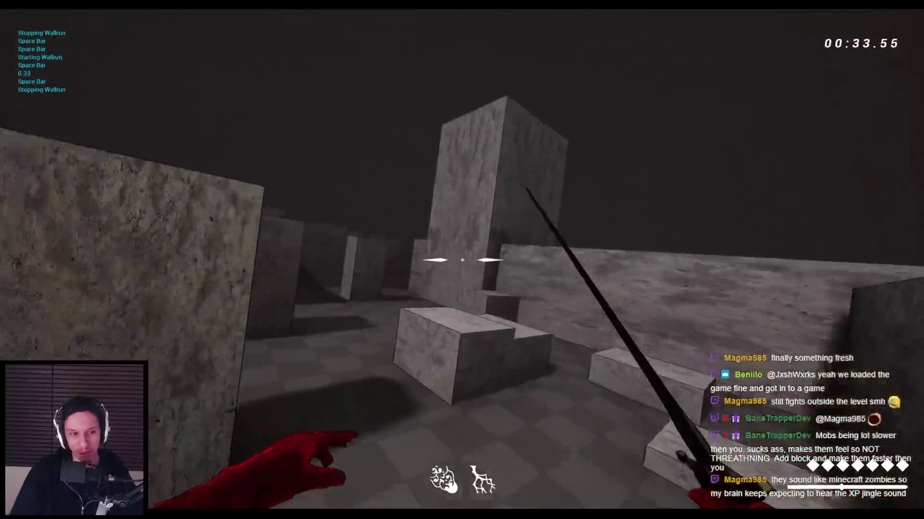
{"action": "key", "text": "space"}
{"action": "key", "text": "space"}
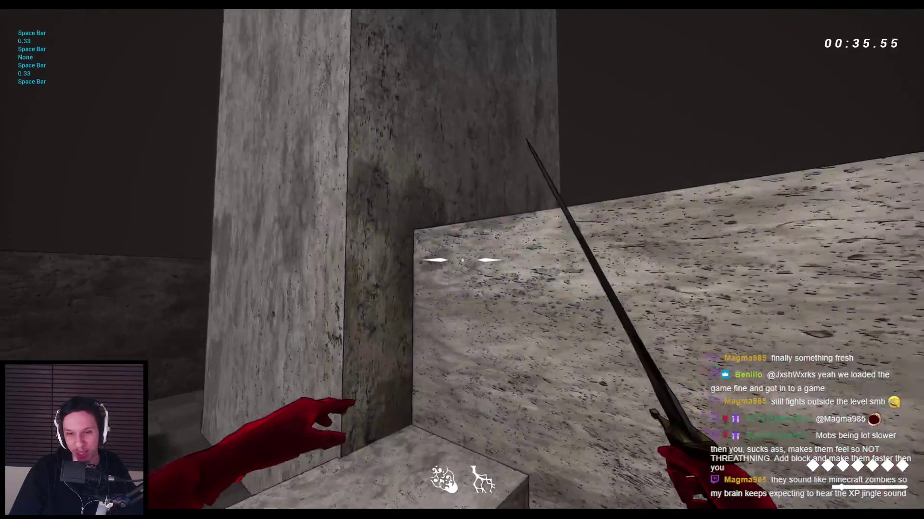
{"action": "key", "text": "space"}
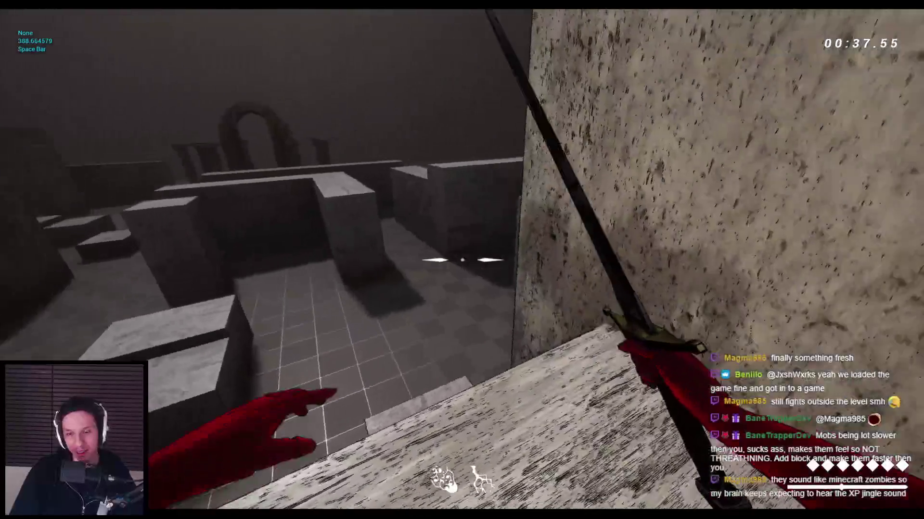
{"action": "key", "text": "space"}
{"action": "key", "text": "space"}
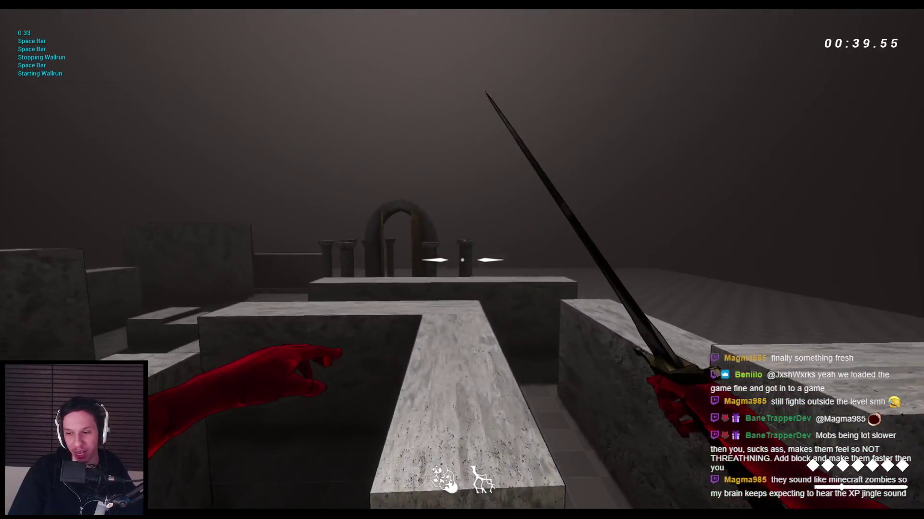
{"action": "key", "text": "space"}
{"action": "key", "text": "space"}
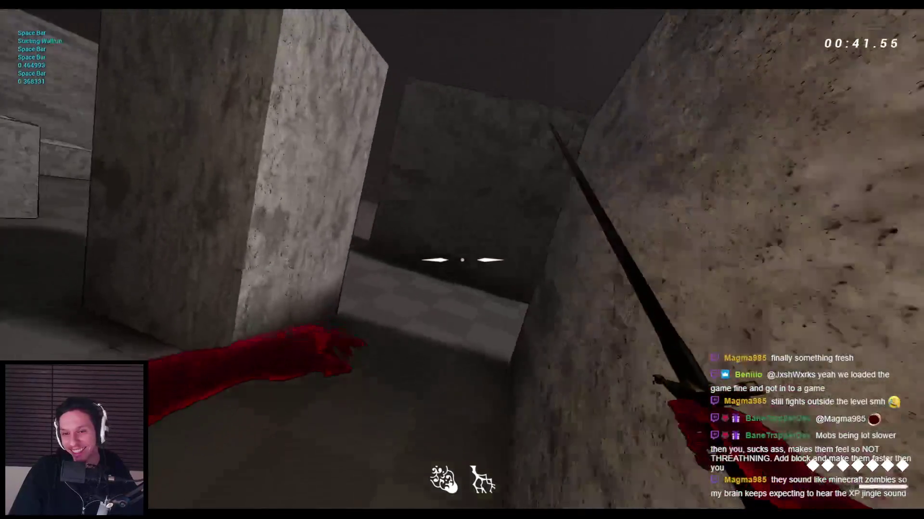
{"action": "key", "text": "space"}
{"action": "key", "text": "space"}
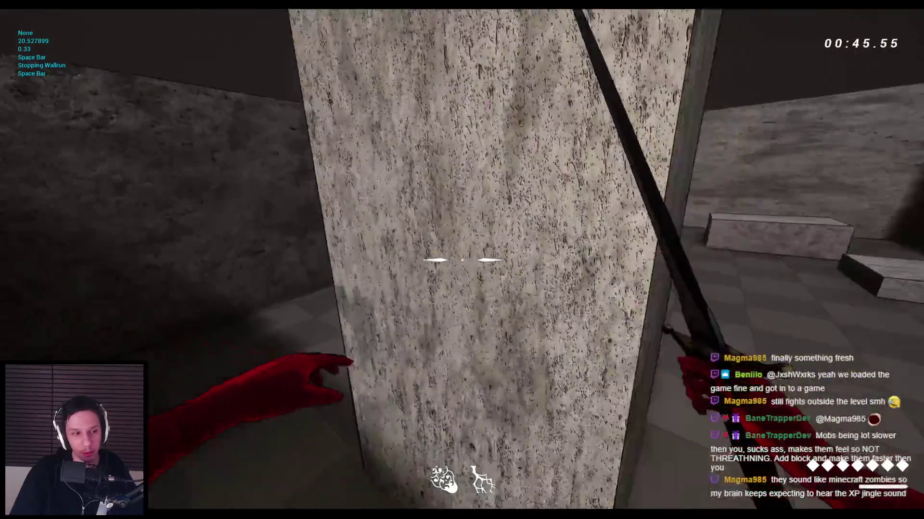
{"action": "key", "text": "space"}
{"action": "key", "text": "space"}
{"action": "key", "text": "space"}
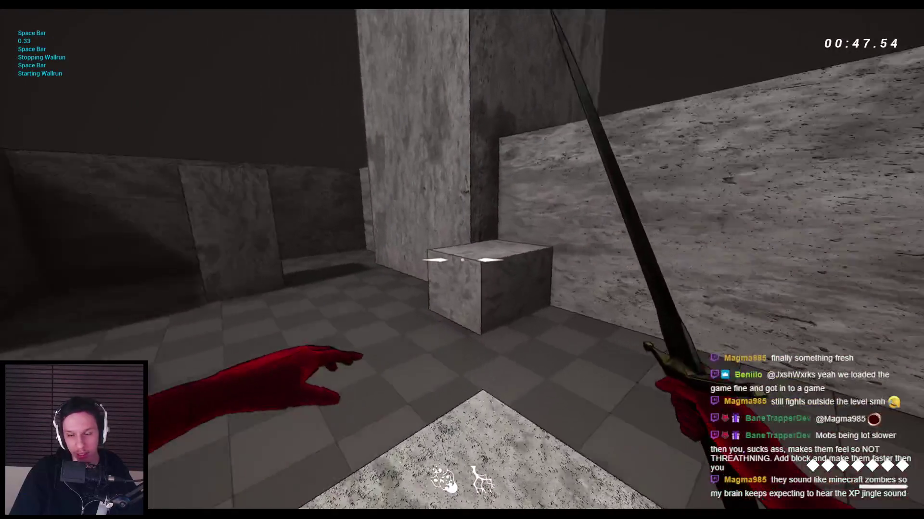
Wall-run through the corridors, hopping wall to wall and onto a stone block.
{"action": "key", "text": "w"}
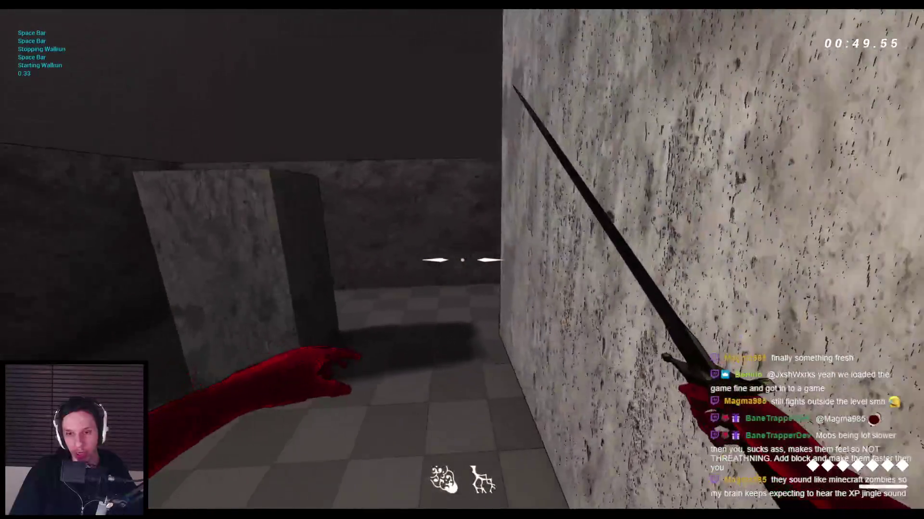
{"action": "key", "text": "w"}
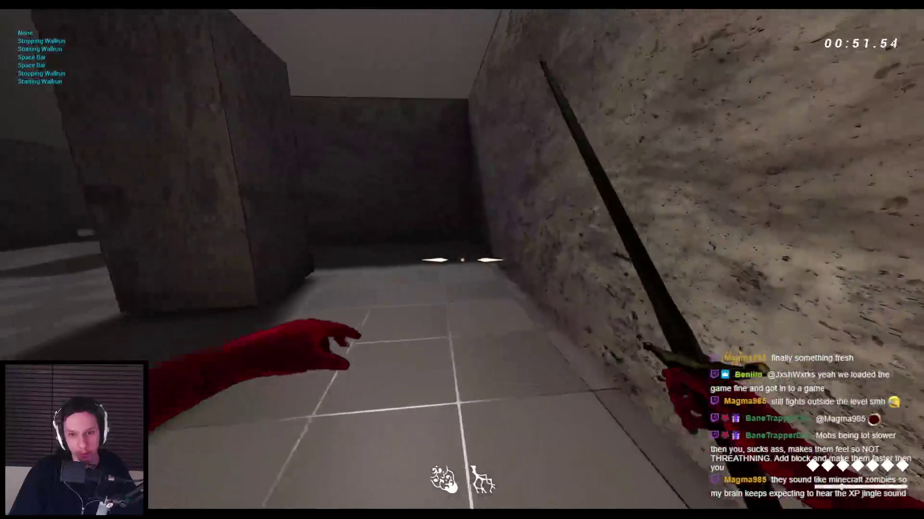
{"action": "key", "text": "space"}
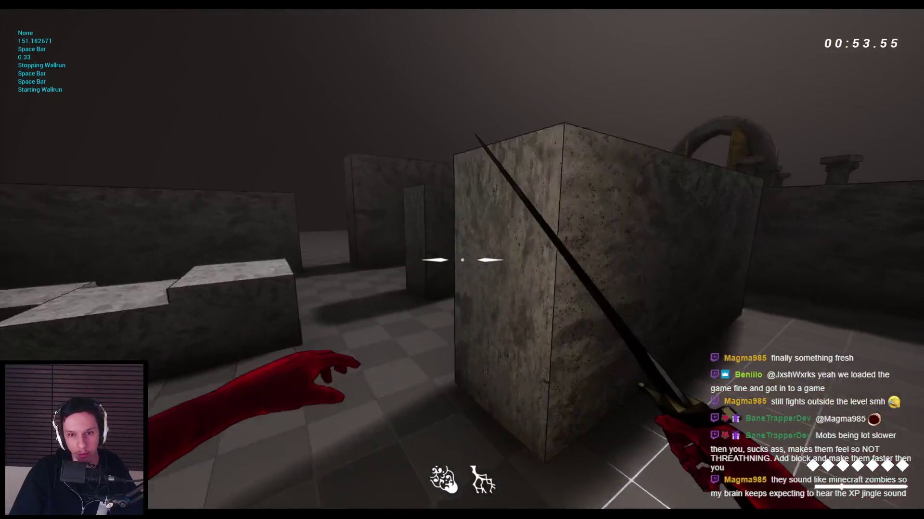
{"action": "key", "text": "space"}
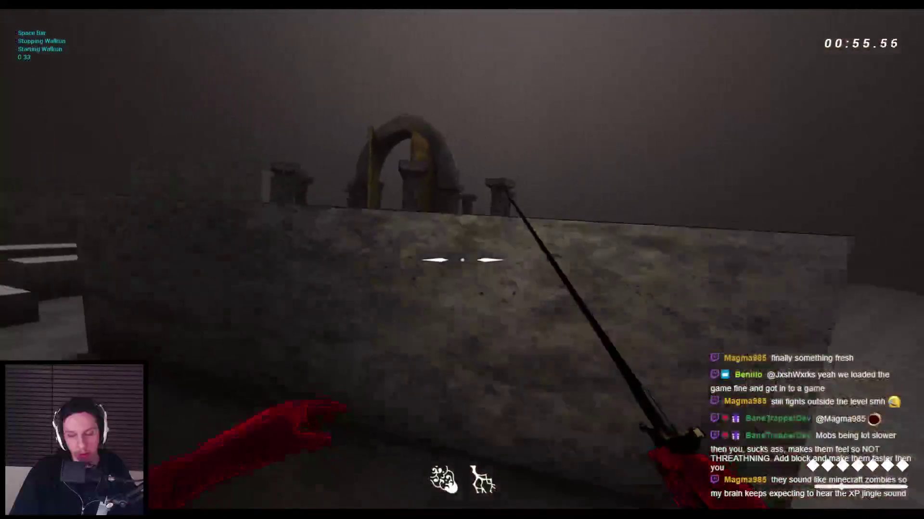
{"action": "key", "text": "w"}
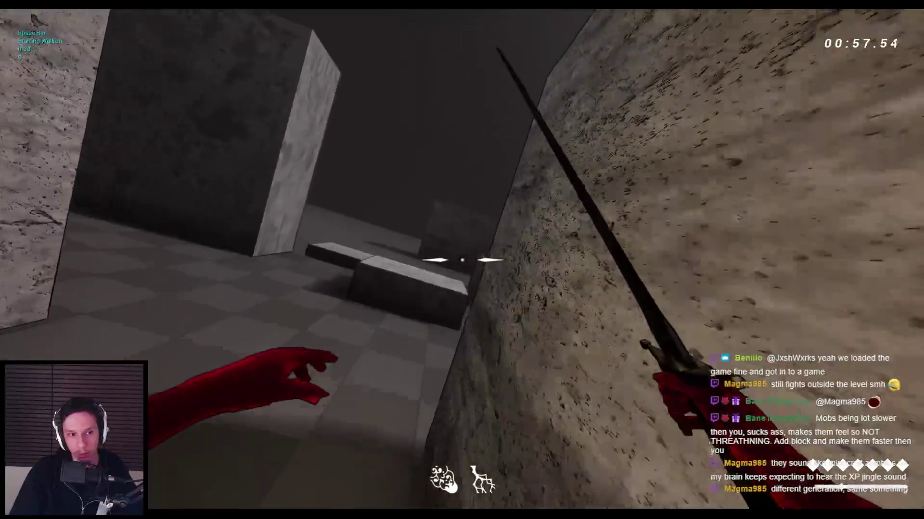
{"action": "key", "text": "space"}
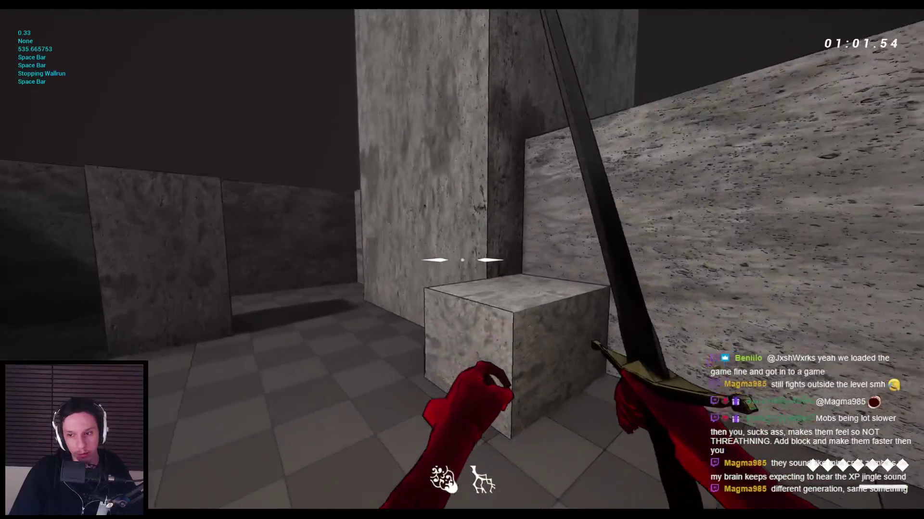
{"action": "key", "text": "space"}
{"action": "key", "text": "space"}
{"action": "key", "text": "space"}
{"action": "key", "text": "space"}
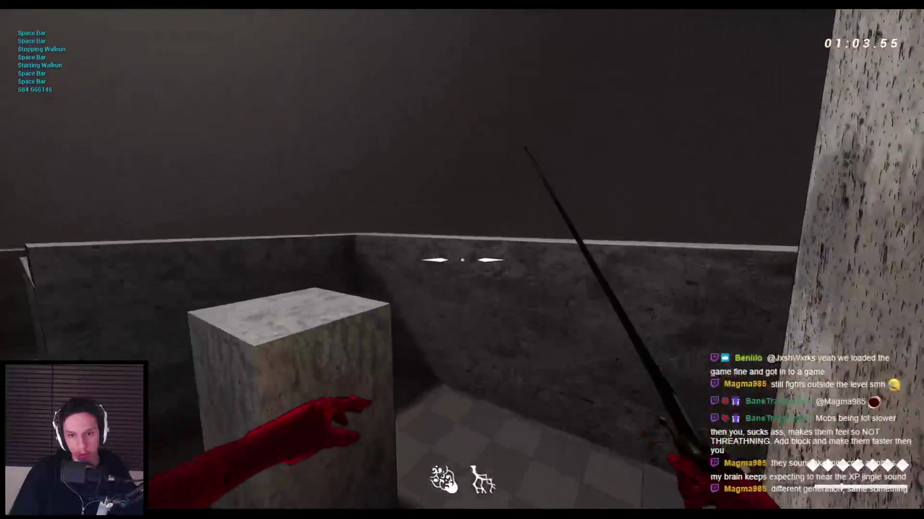
{"action": "key", "text": "space"}
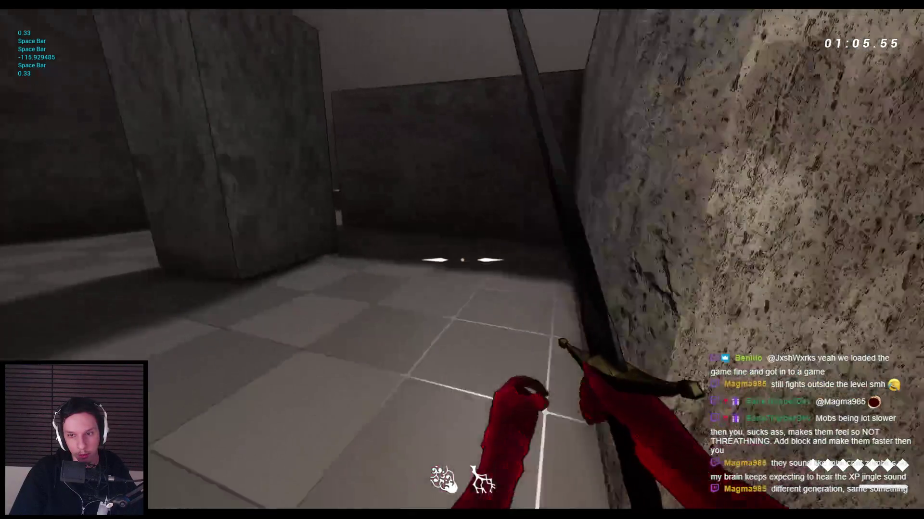
{"action": "key", "text": "space"}
{"action": "key", "text": "space"}
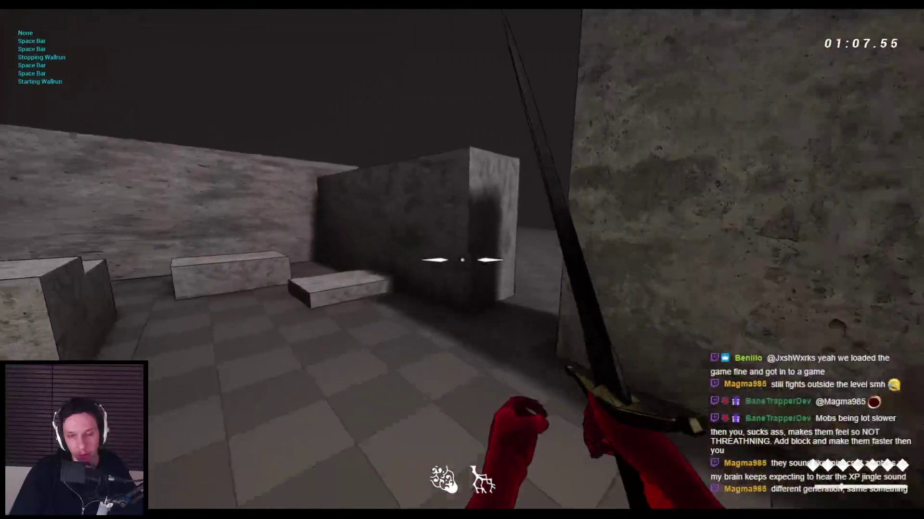
Walk toward the arches, target a stone block with the hand ability and climb over it.
{"action": "key", "text": "w"}
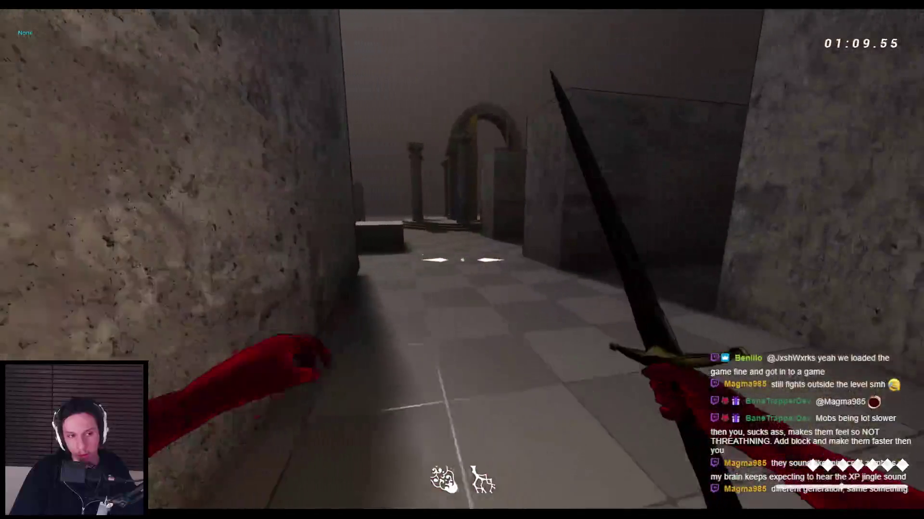
{"action": "key", "text": "w"}
{"action": "key", "text": "w"}
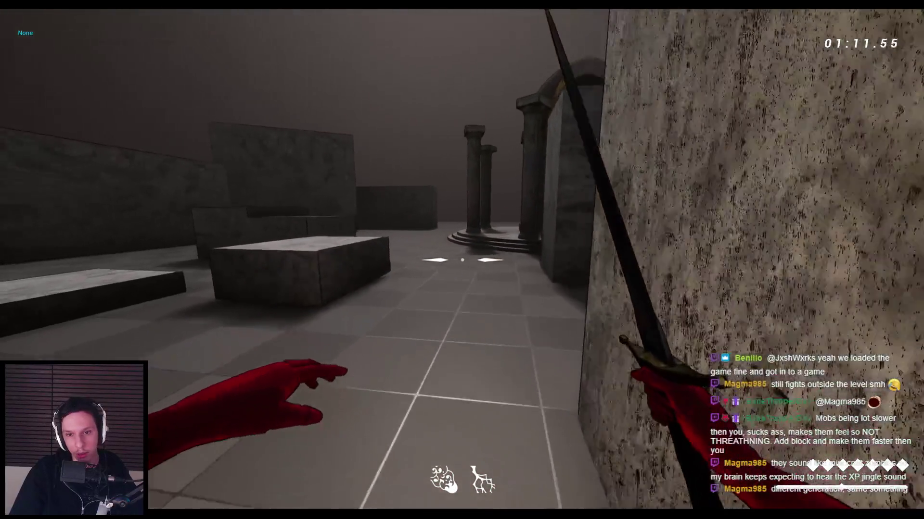
{"action": "key", "text": "w"}
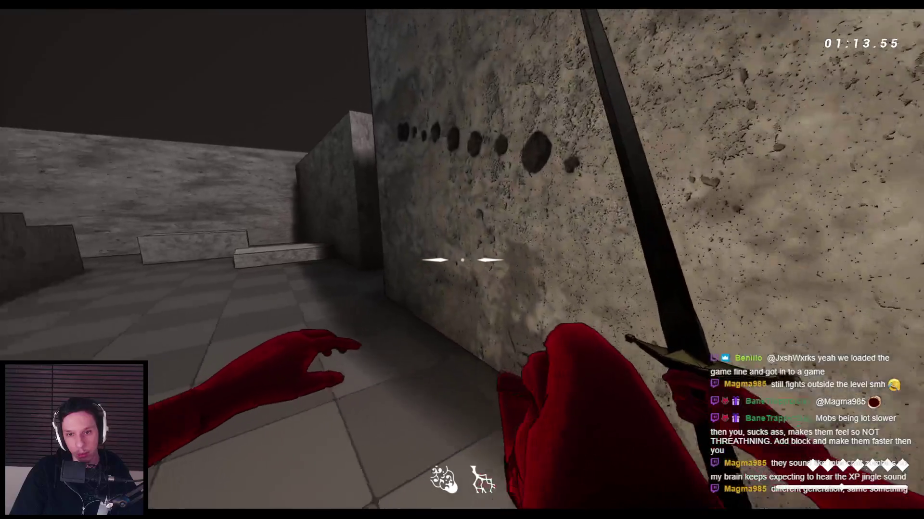
{"action": "key", "text": "w"}
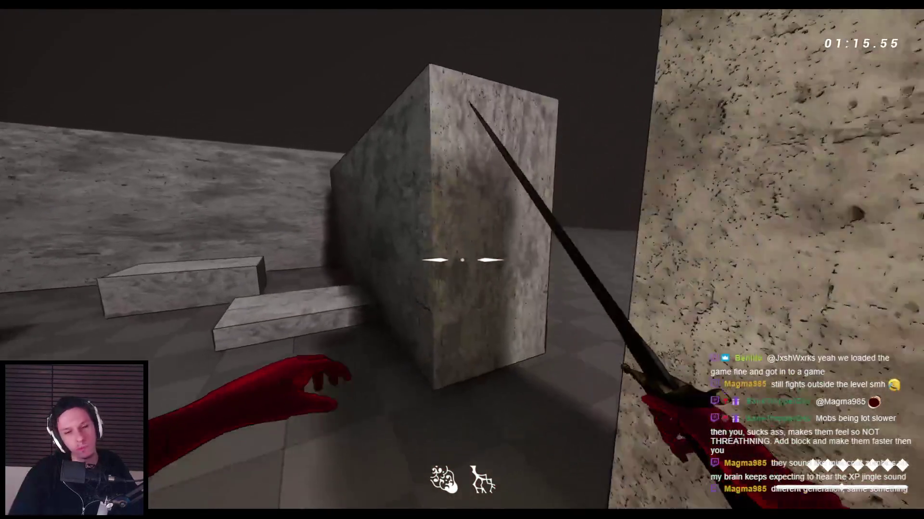
{"action": "key", "text": "w"}
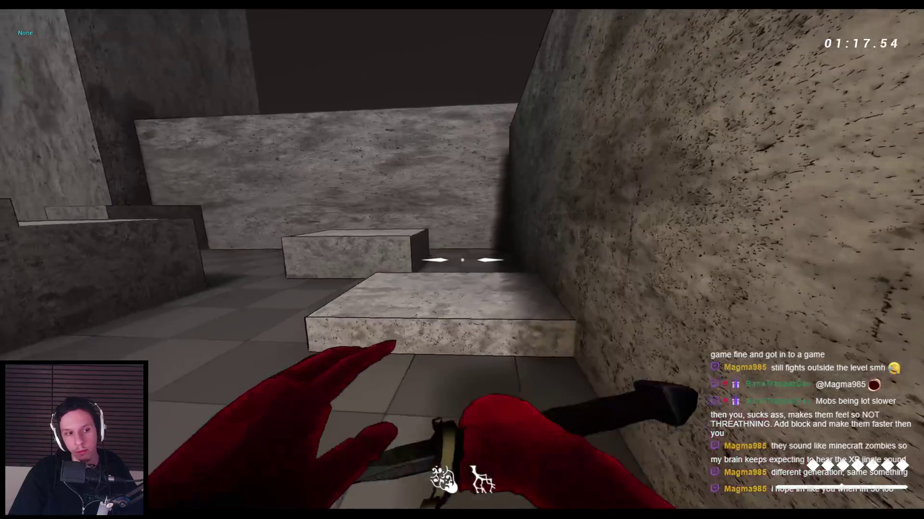
{"action": "key", "text": "w"}
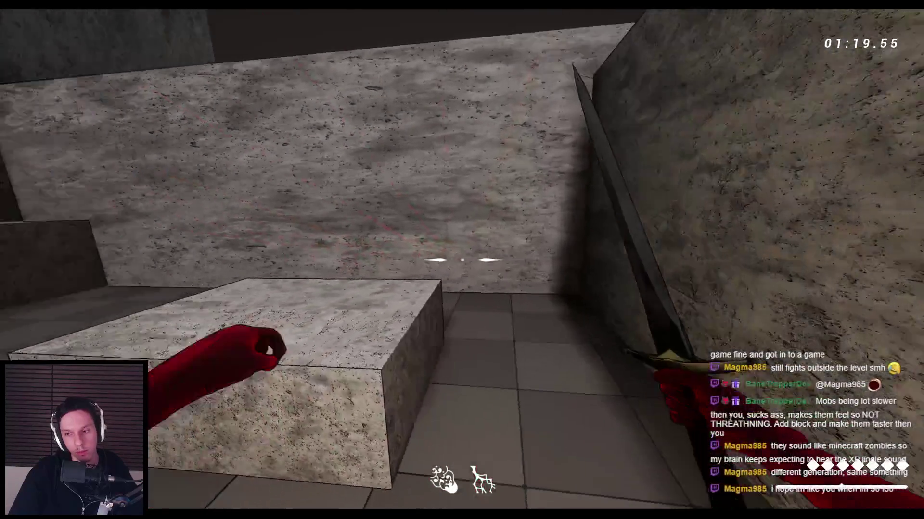
{"action": "key", "text": "w"}
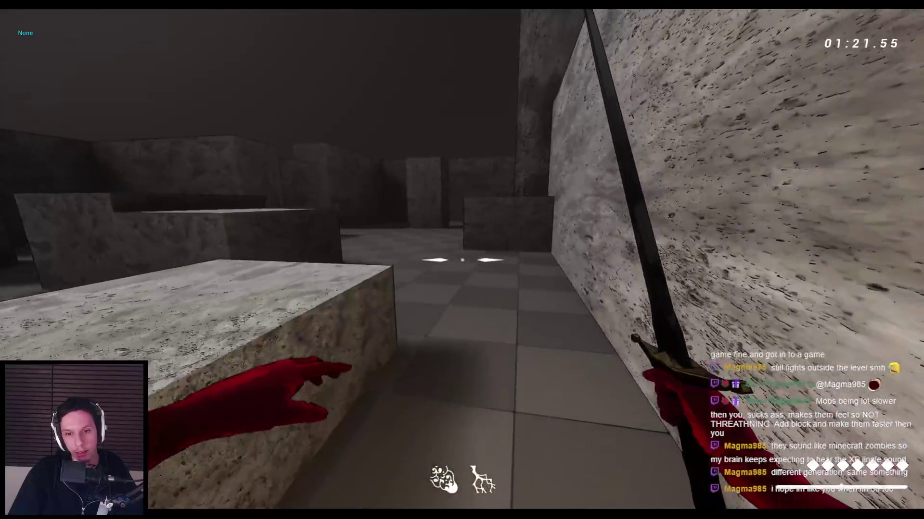
Walk through the maze past the pillars, then stop the playtest and return to the Punch/Interact graph.
{"action": "key", "text": "w"}
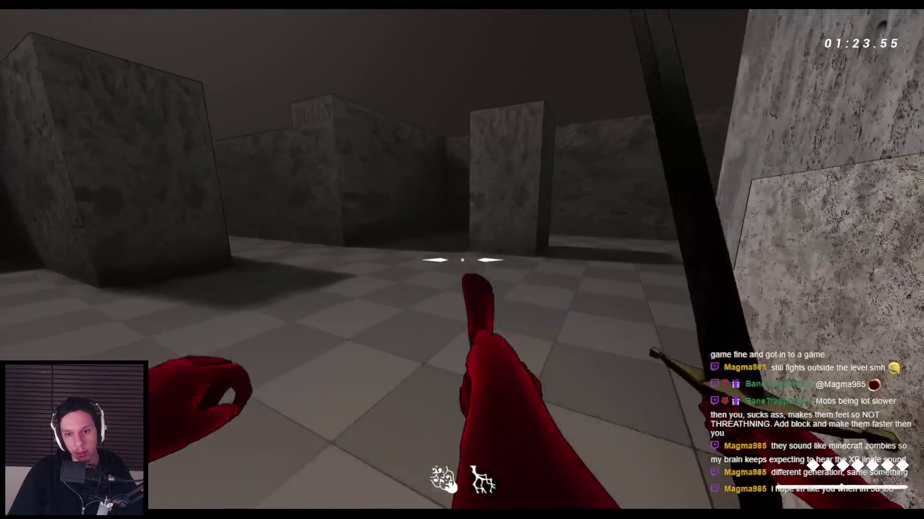
{"action": "key", "text": "w"}
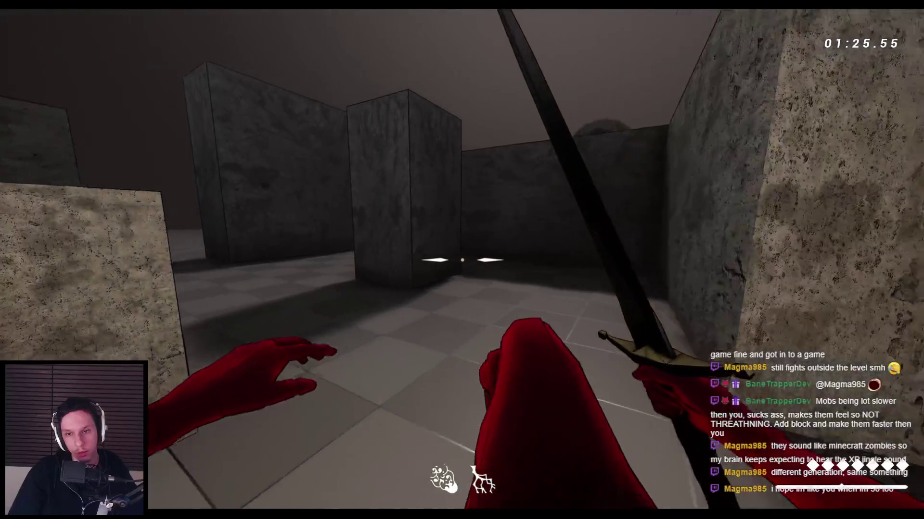
{"action": "key", "text": "w"}
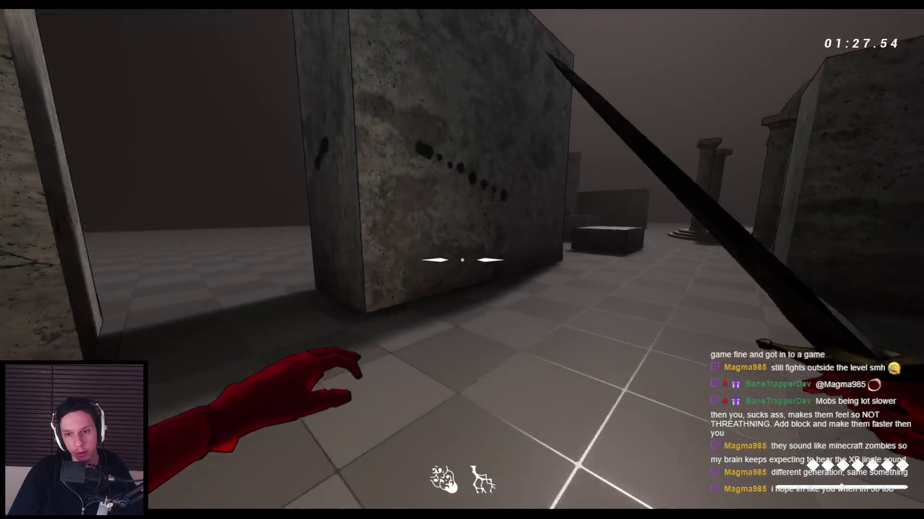
{"action": "key", "text": "w"}
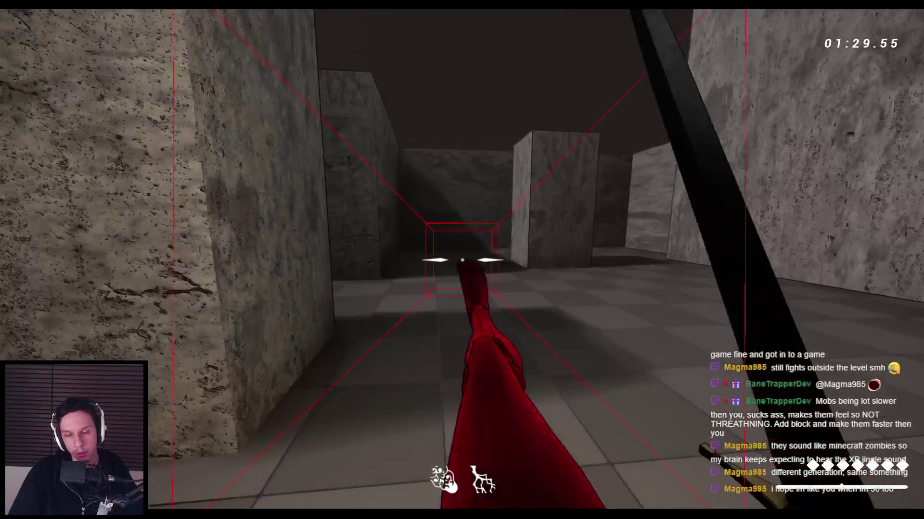
{"action": "key", "text": "w"}
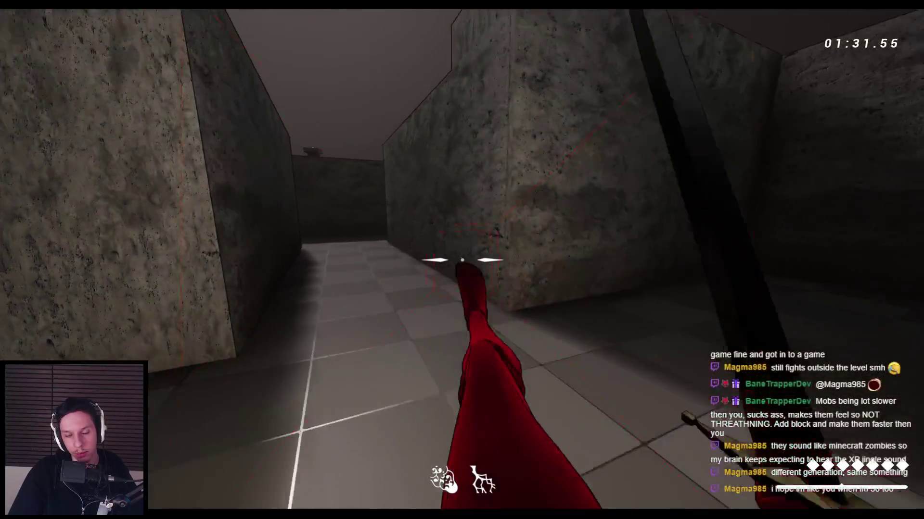
{"action": "key", "text": "w"}
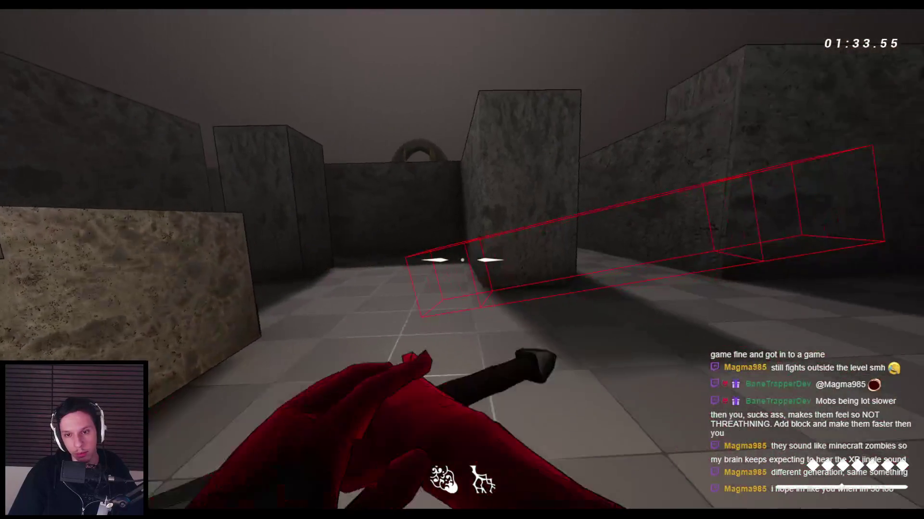
{"action": "key", "text": "w"}
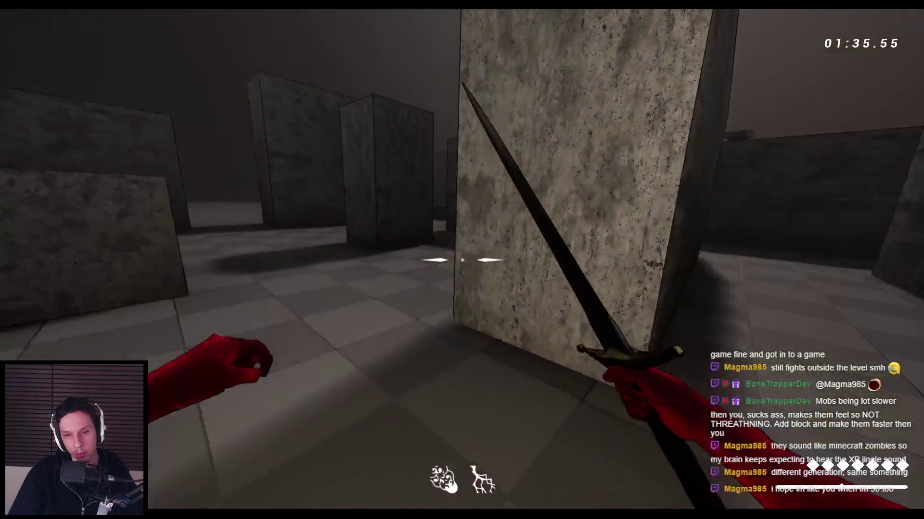
{"action": "key", "text": "w"}
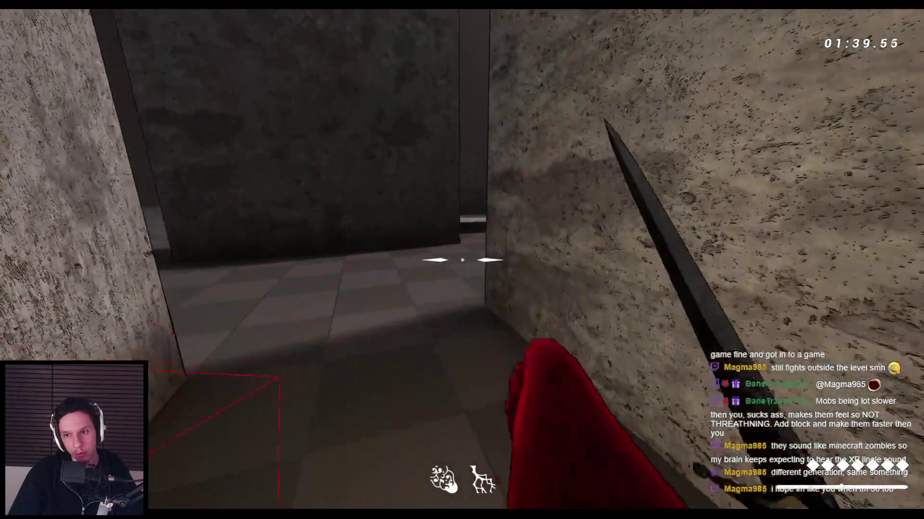
{"action": "key", "text": "Escape"}
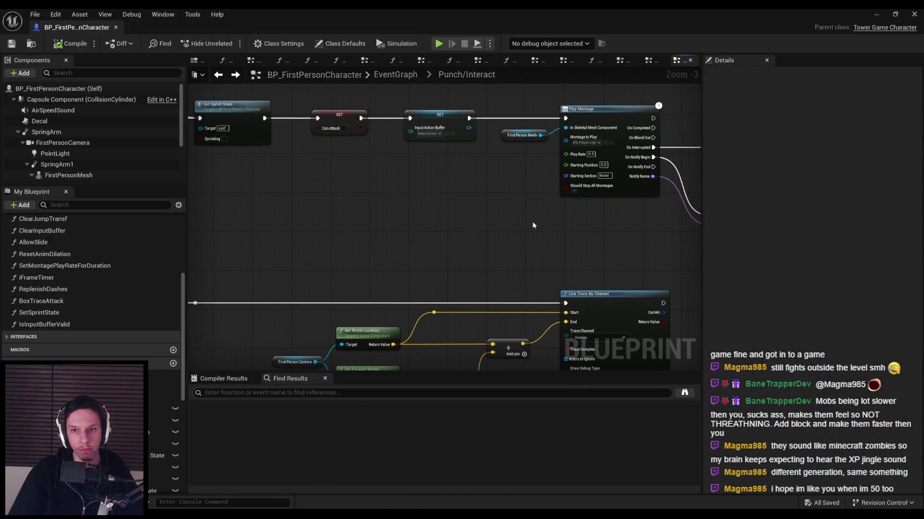
{"action": "scroll", "coordinate": [572, 189], "scroll_direction": "up", "scroll_amount": 2}
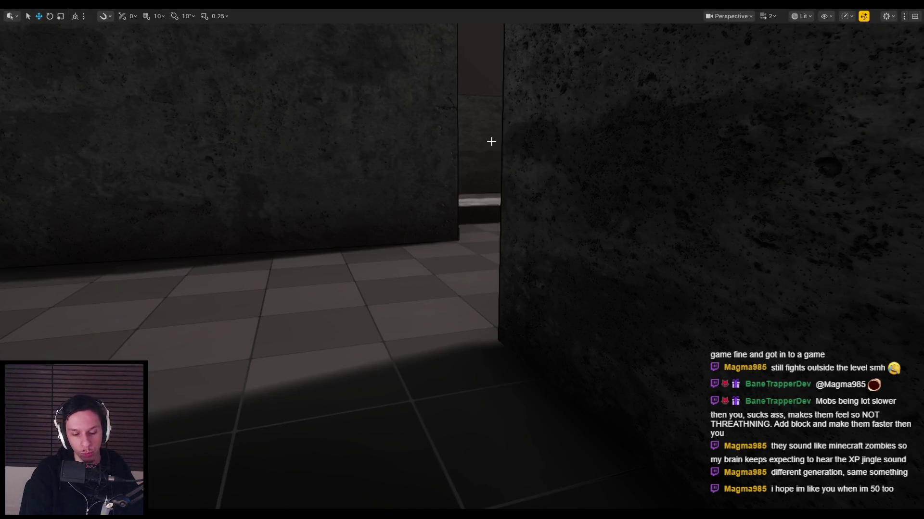
Replay combat until the player dies, exit, and minimize the character Blueprint to show the arena.
{"action": "key", "text": "alt+p"}
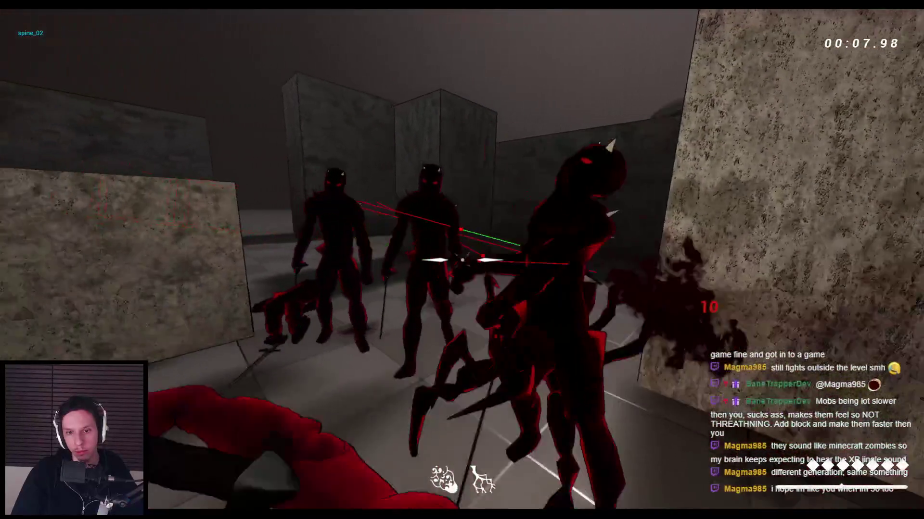
{"action": "key", "text": "Escape"}
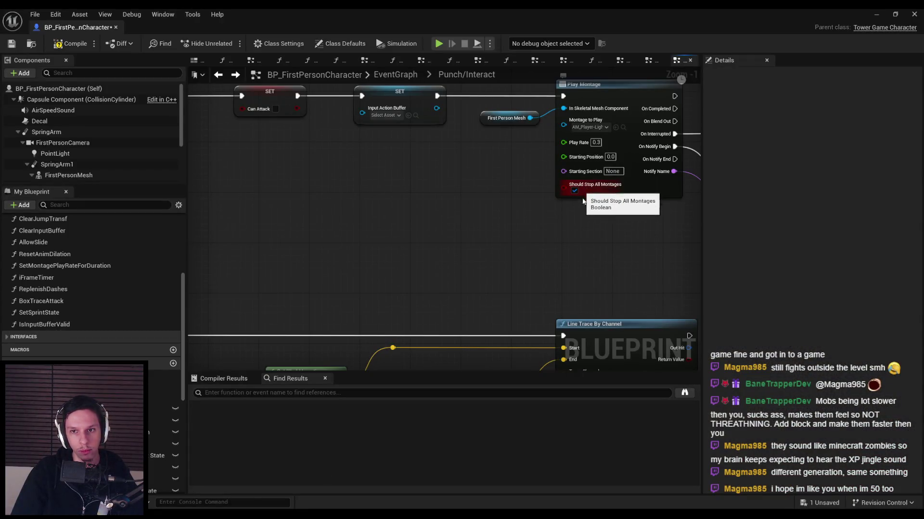
{"action": "scroll", "coordinate": [465, 255], "scroll_direction": "down", "scroll_amount": 2}
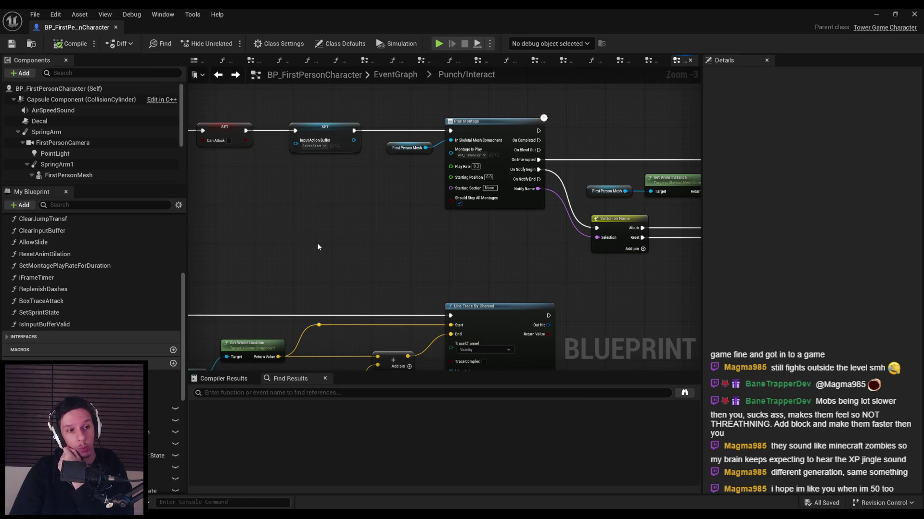
{"action": "left_click", "coordinate": [876, 15]}
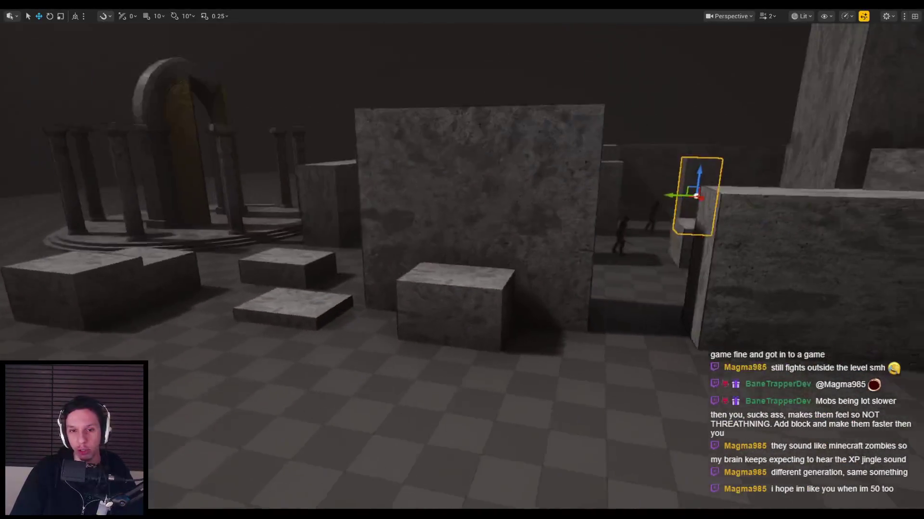
Select the centre pillar and slide it sideways along its Y axis.
{"action": "scroll", "coordinate": [462, 260], "scroll_direction": "down", "scroll_amount": 3}
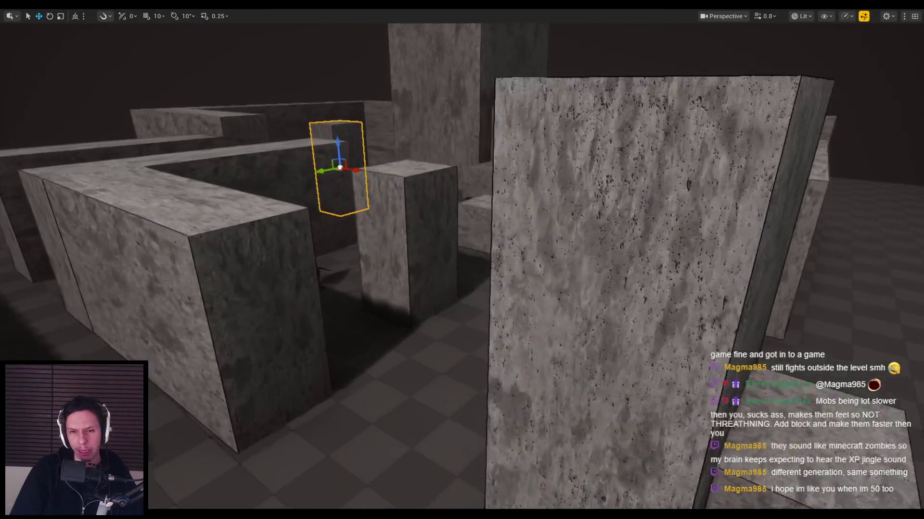
{"action": "left_click_drag", "start_coordinate": [531, 208], "coordinate": [531, 209]}
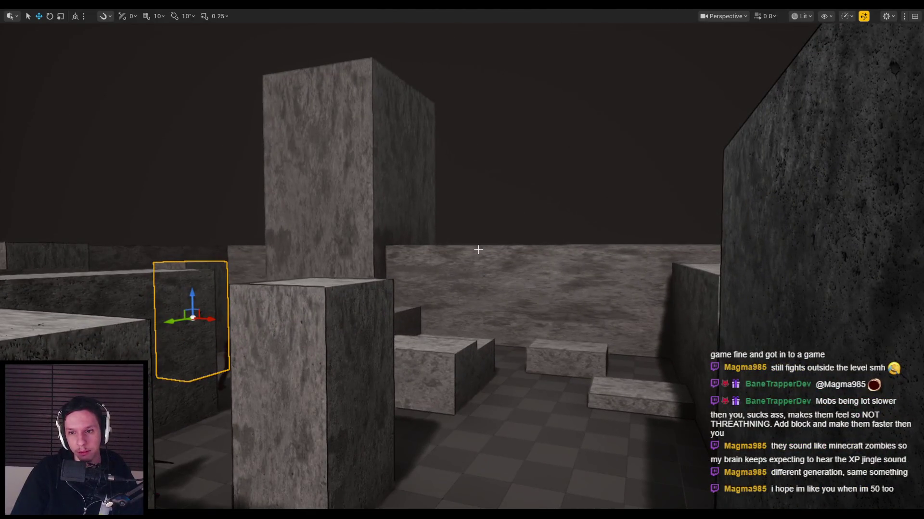
{"action": "scroll", "coordinate": [483, 268], "scroll_direction": "up", "scroll_amount": 2}
{"action": "left_click_drag", "start_coordinate": [483, 268], "coordinate": [483, 268]}
{"action": "left_click_drag", "start_coordinate": [528, 297], "coordinate": [490, 296]}
{"action": "left_click", "coordinate": [489, 296]}
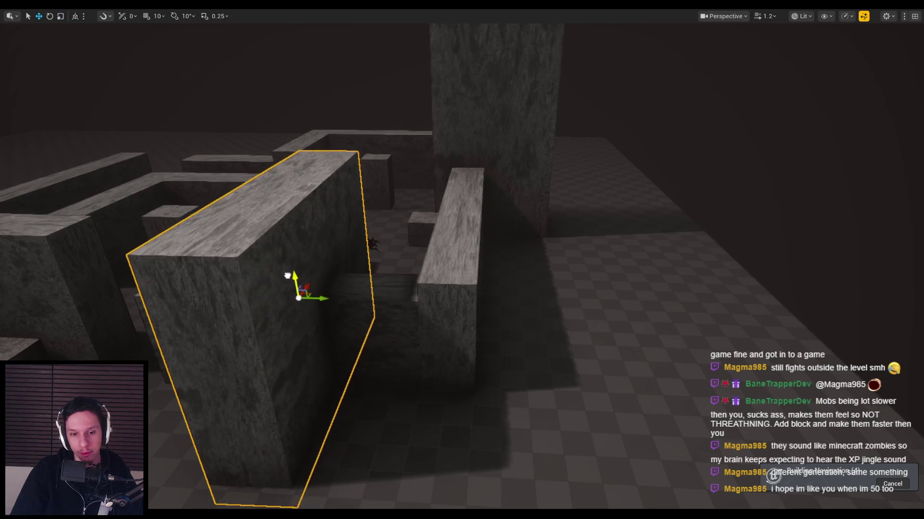
{"action": "left_click", "coordinate": [508, 304]}
{"action": "left_click_drag", "start_coordinate": [547, 301], "coordinate": [615, 301]}
{"action": "left_click_drag", "start_coordinate": [444, 233], "coordinate": [511, 233]}
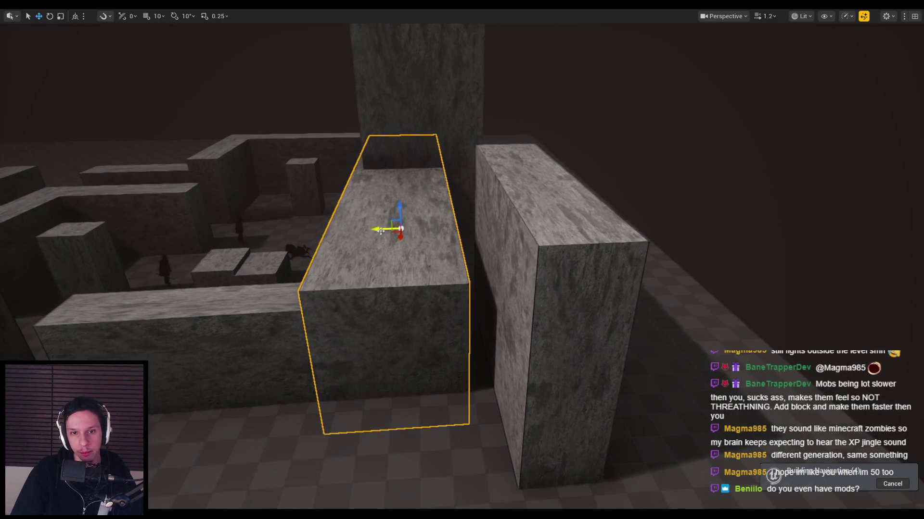
{"action": "left_click_drag", "start_coordinate": [402, 229], "coordinate": [401, 228]}
{"action": "mouse_move", "coordinate": [509, 246]}
{"action": "left_mouse_down"}
{"action": "mouse_move", "coordinate": [294, 234]}
{"action": "mouse_move", "coordinate": [415, 274]}
{"action": "left_mouse_up"}
Switch to scale mode, save the DevTestLevel, and start a new playtest.
{"action": "key", "text": "r"}
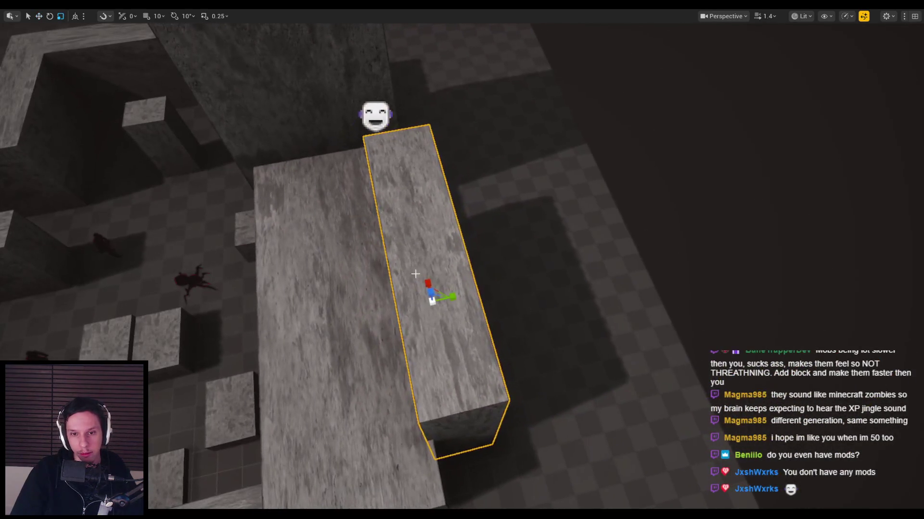
{"action": "left_click_drag", "start_coordinate": [488, 344], "coordinate": [488, 345]}
{"action": "scroll", "coordinate": [488, 345], "scroll_direction": "up", "scroll_amount": 2}
{"action": "left_click_drag", "start_coordinate": [471, 391], "coordinate": [471, 390]}
{"action": "key", "text": "ctrl+s"}
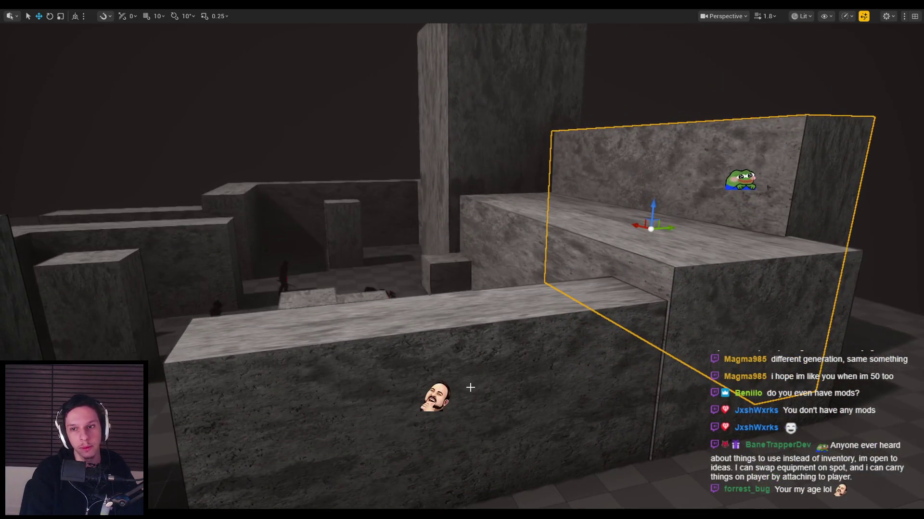
{"action": "key", "text": "alt+p"}
{"action": "key", "text": "space"}
{"action": "key", "text": "space"}
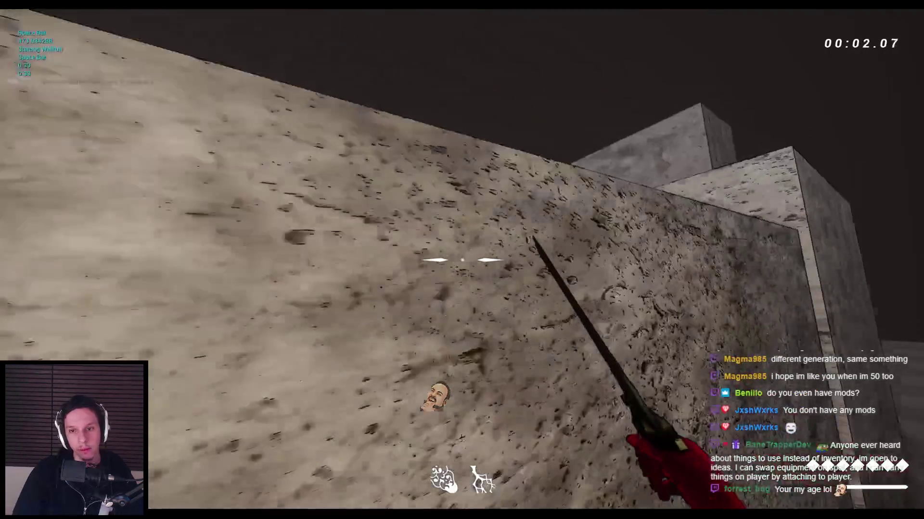
Wall-run between walls and shoot at the approaching enemies.
{"action": "key", "text": "space"}
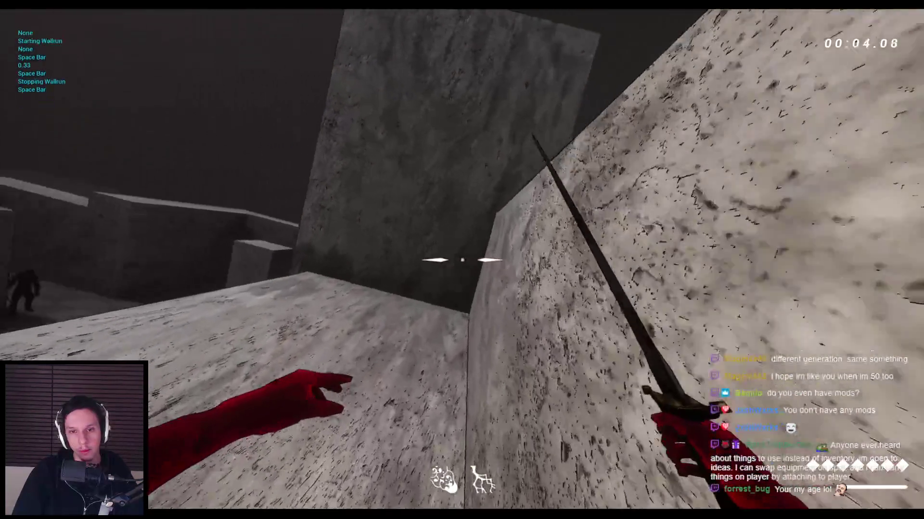
{"action": "key", "text": "space"}
{"action": "key", "text": "space"}
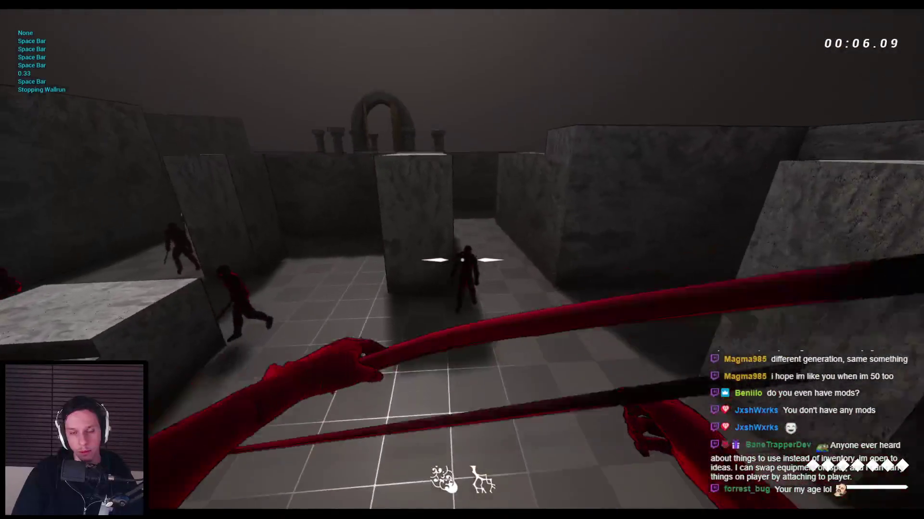
{"action": "left_click", "coordinate": [462, 260]}
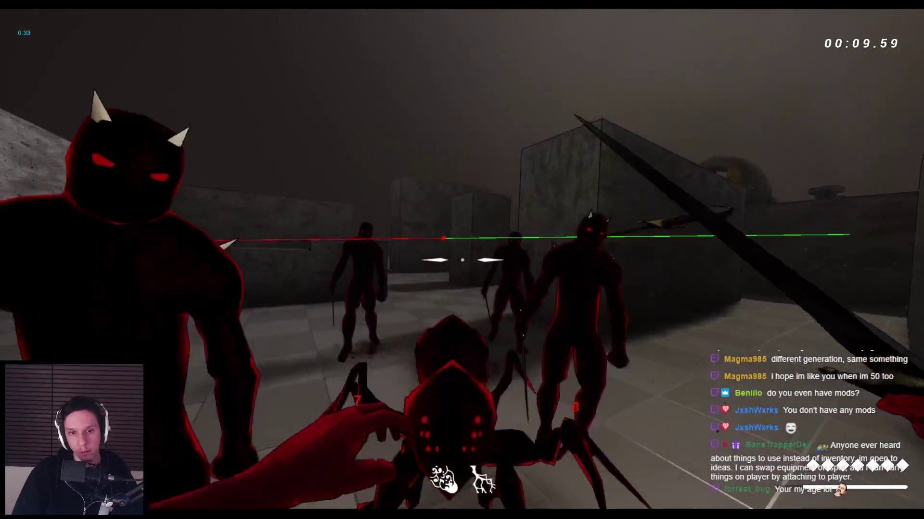
{"action": "left_click", "coordinate": [462, 260]}
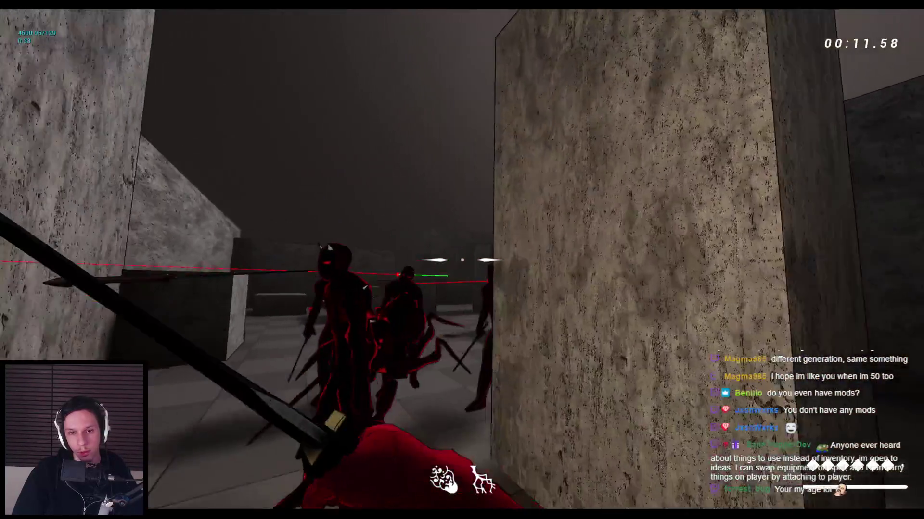
{"action": "left_click", "coordinate": [462, 260]}
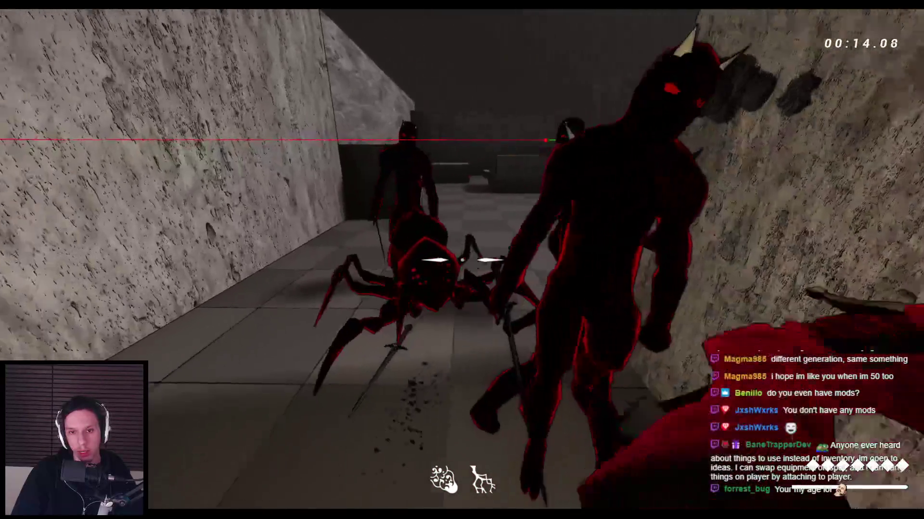
{"action": "left_click", "coordinate": [462, 259]}
Cut down the demons in the corridor, including the horned ones, with sword strikes.
{"action": "left_click", "coordinate": [462, 260]}
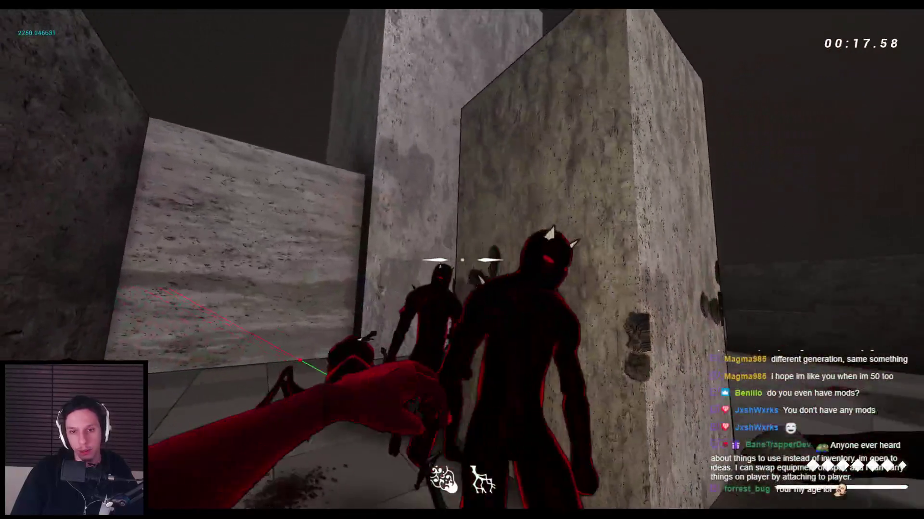
{"action": "left_click", "coordinate": [462, 259]}
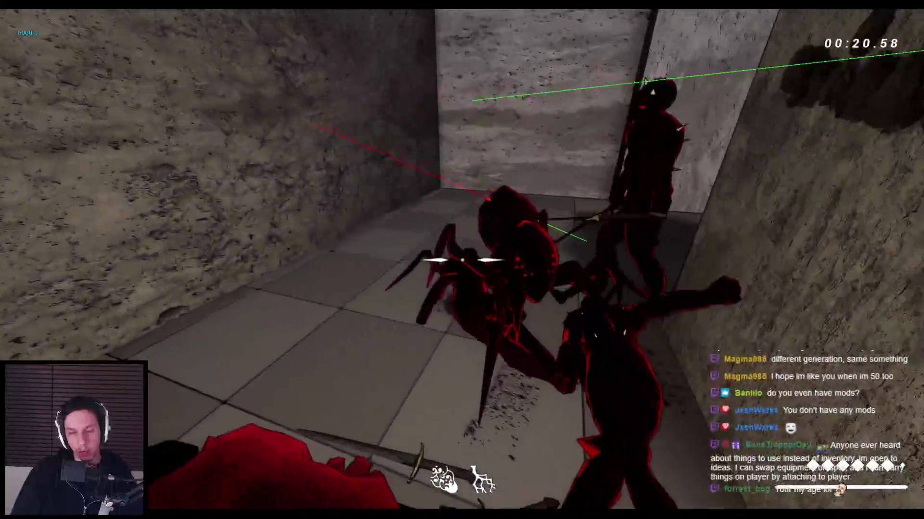
{"action": "left_click", "coordinate": [462, 260]}
{"action": "left_click", "coordinate": [462, 259]}
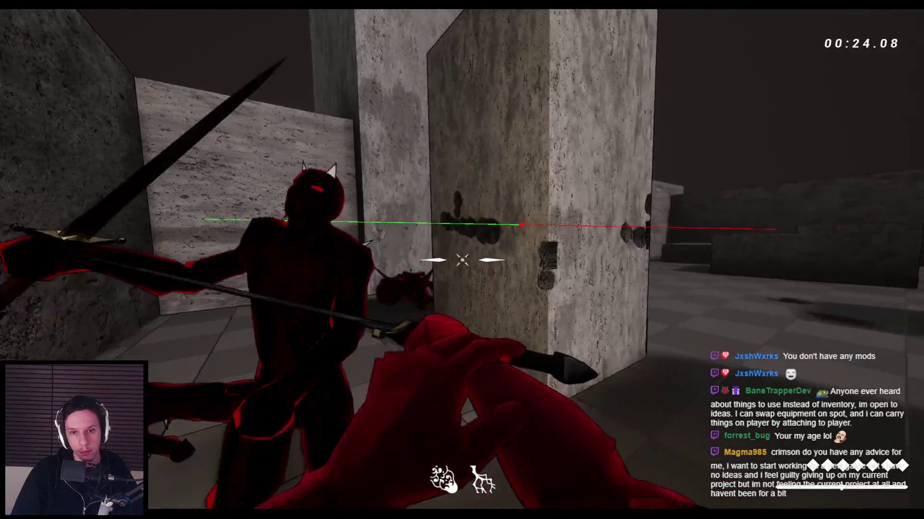
{"action": "left_click", "coordinate": [462, 260]}
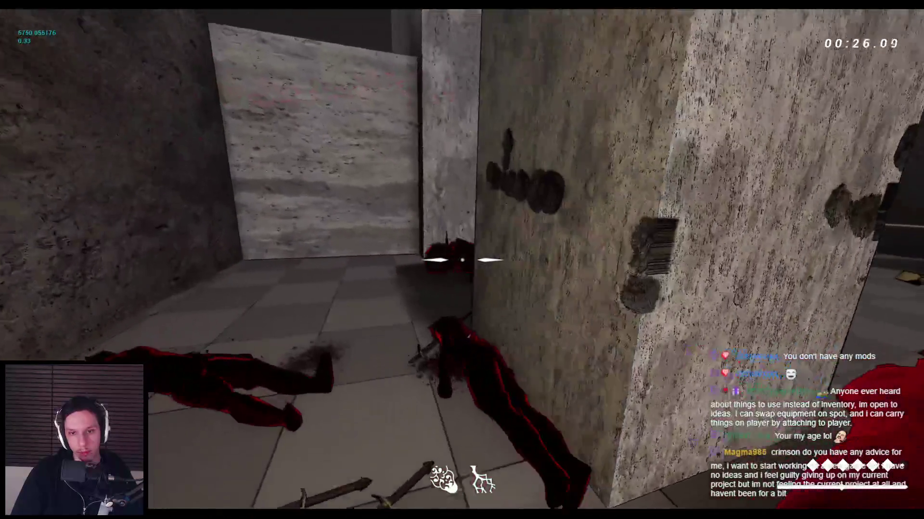
{"action": "left_click", "coordinate": [461, 259]}
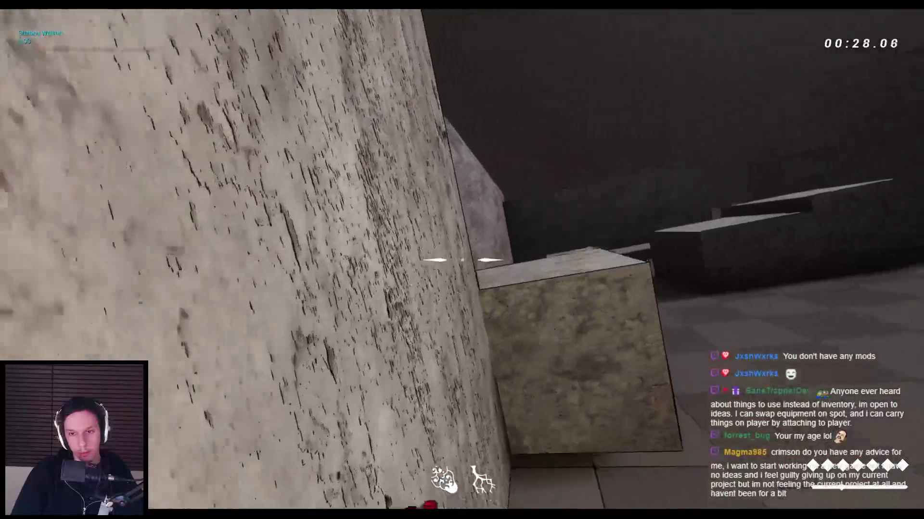
{"action": "key", "text": "space"}
{"action": "key", "text": "space"}
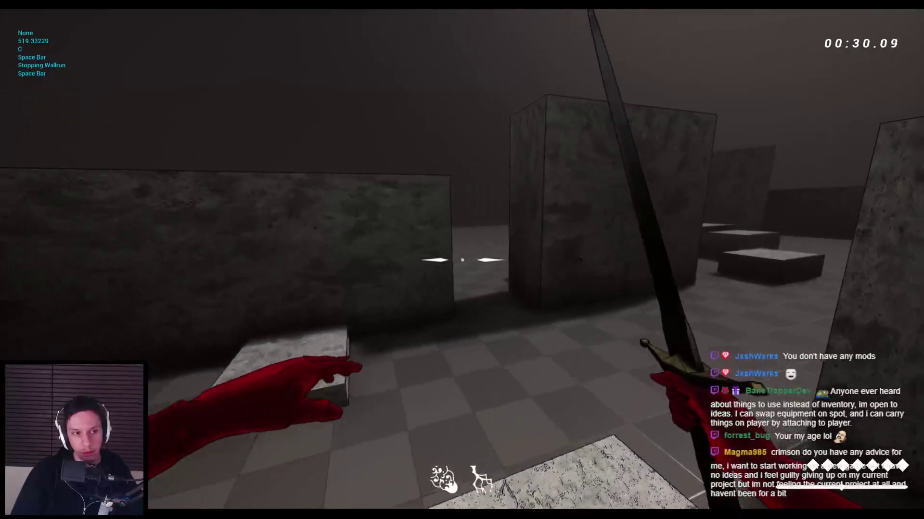
{"action": "key", "text": "space"}
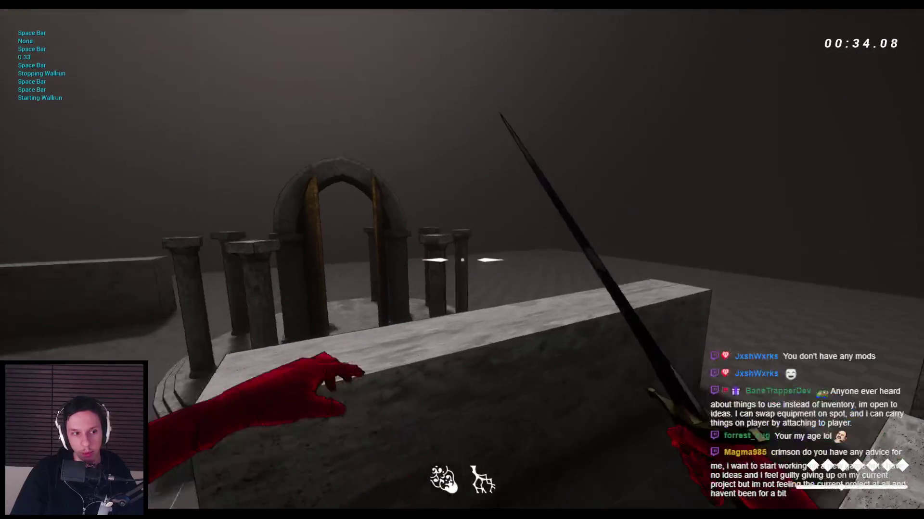
{"action": "key", "text": "space"}
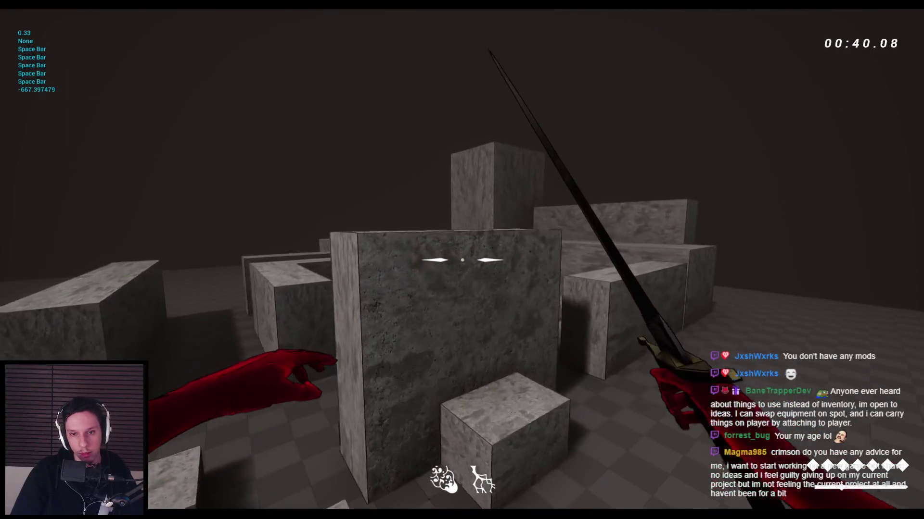
{"action": "key", "text": "space"}
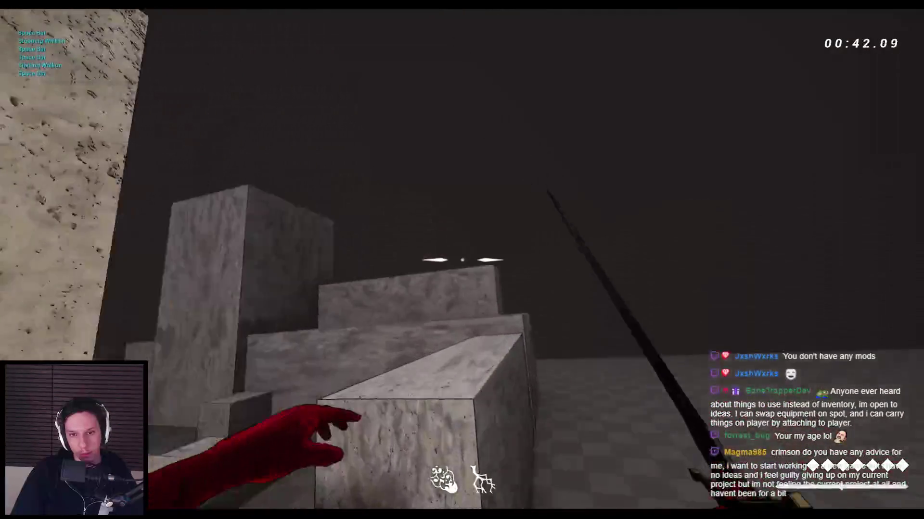
{"action": "key", "text": "space"}
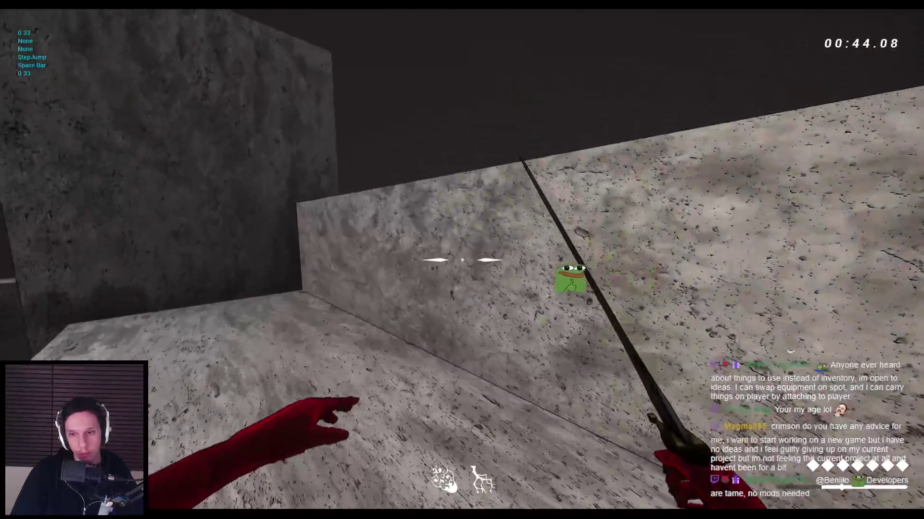
{"action": "key", "text": "space"}
{"action": "key", "text": "space"}
{"action": "key", "text": "space"}
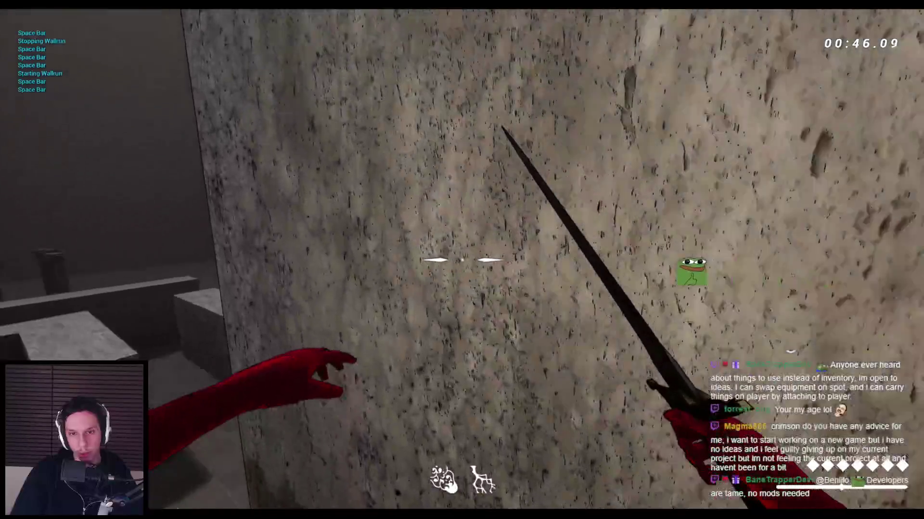
{"action": "key", "text": "space"}
{"action": "key", "text": "space"}
{"action": "key", "text": "space"}
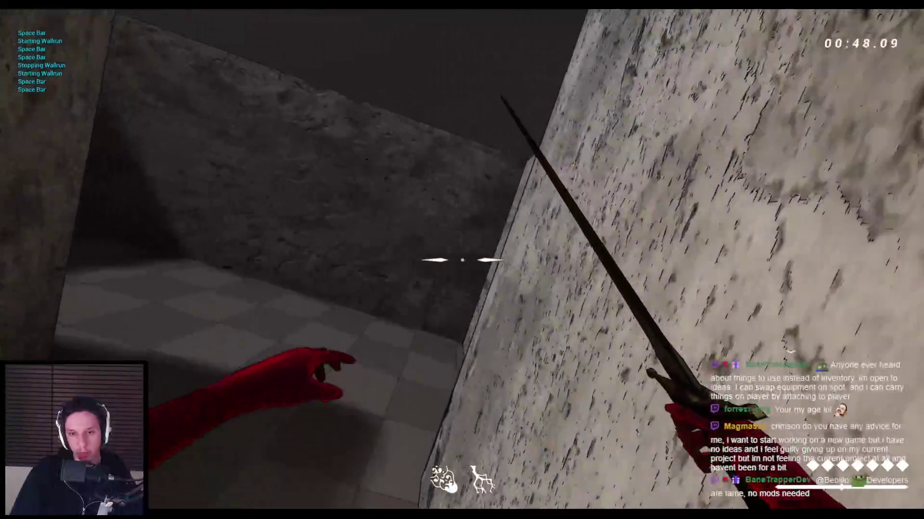
{"action": "key", "text": "space"}
{"action": "key", "text": "space"}
{"action": "key", "text": "space"}
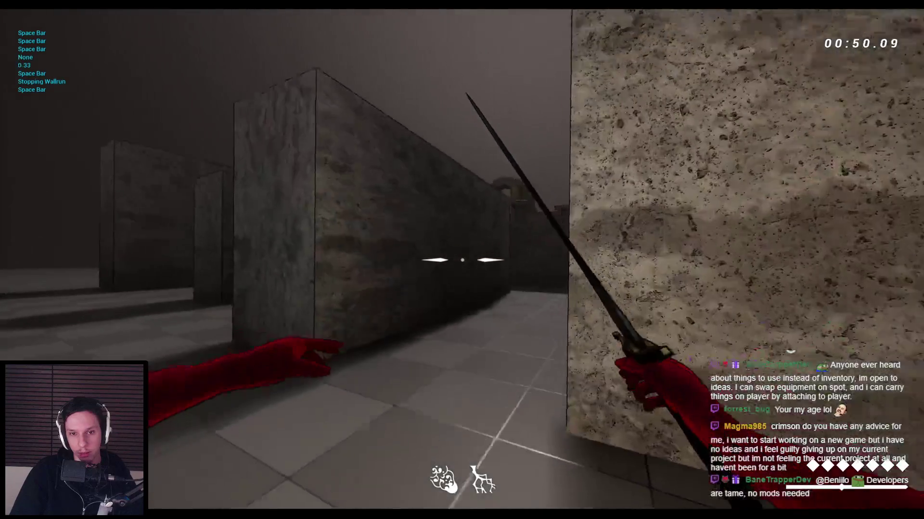
{"action": "key", "text": "space"}
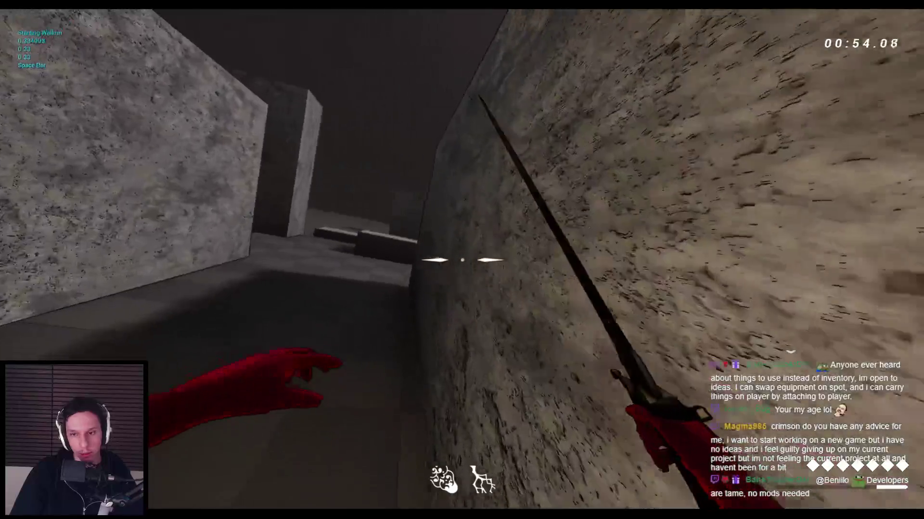
{"action": "key", "text": "space"}
{"action": "key", "text": "space"}
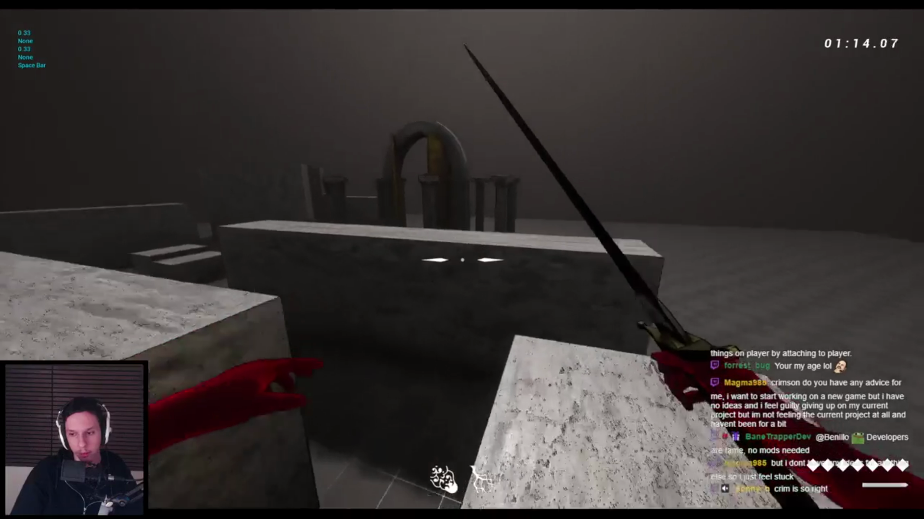
{"action": "key", "text": "space"}
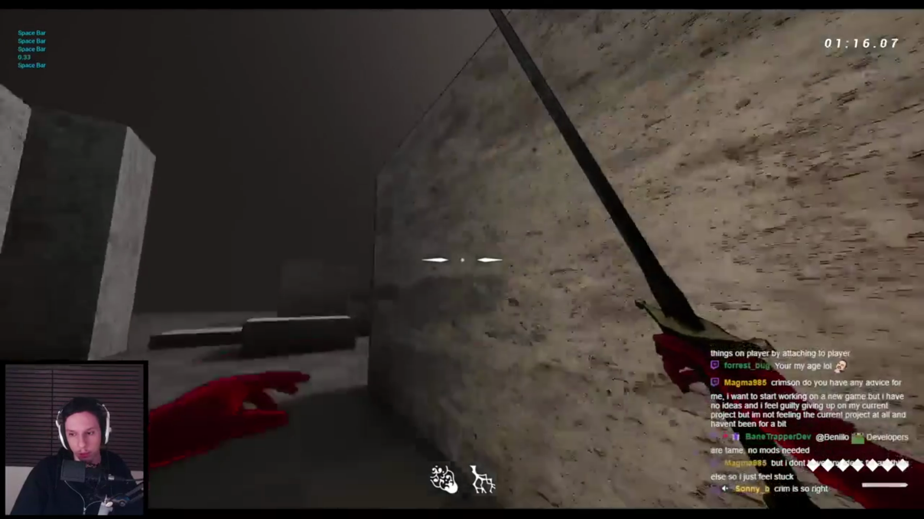
{"action": "key", "text": "space"}
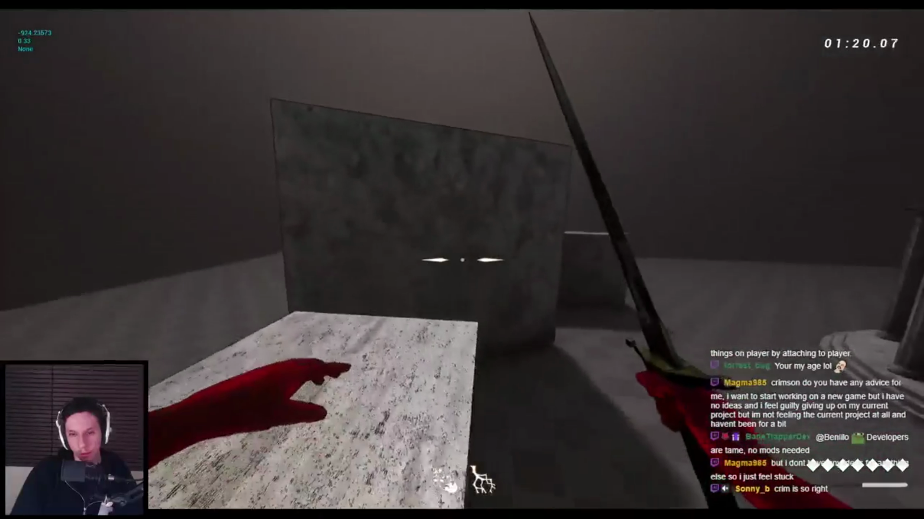
{"action": "key", "text": "space"}
{"action": "key", "text": "space"}
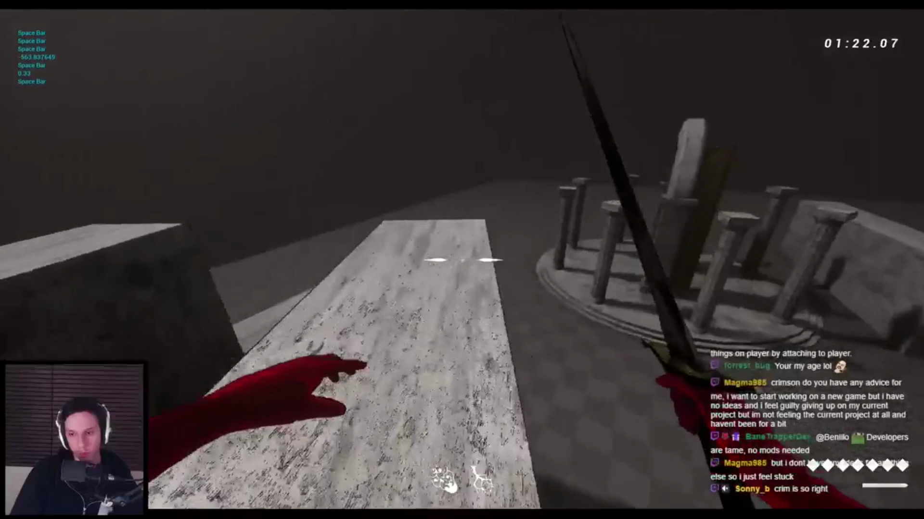
{"action": "key", "text": "space"}
{"action": "key", "text": "space"}
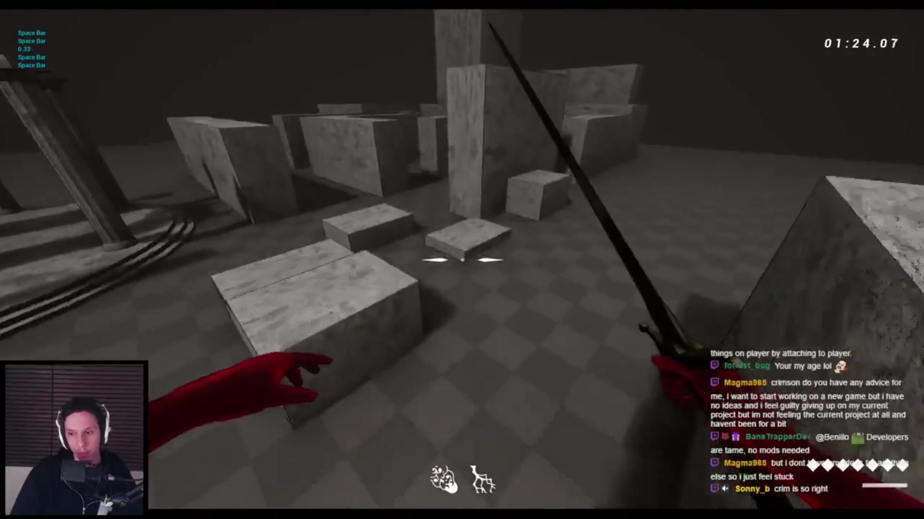
{"action": "key", "text": "space"}
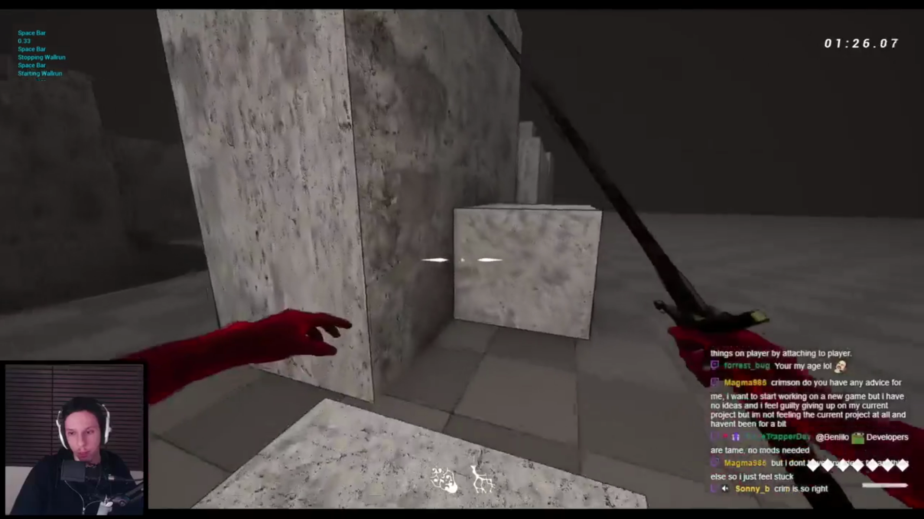
{"action": "key", "text": "space"}
{"action": "key", "text": "space"}
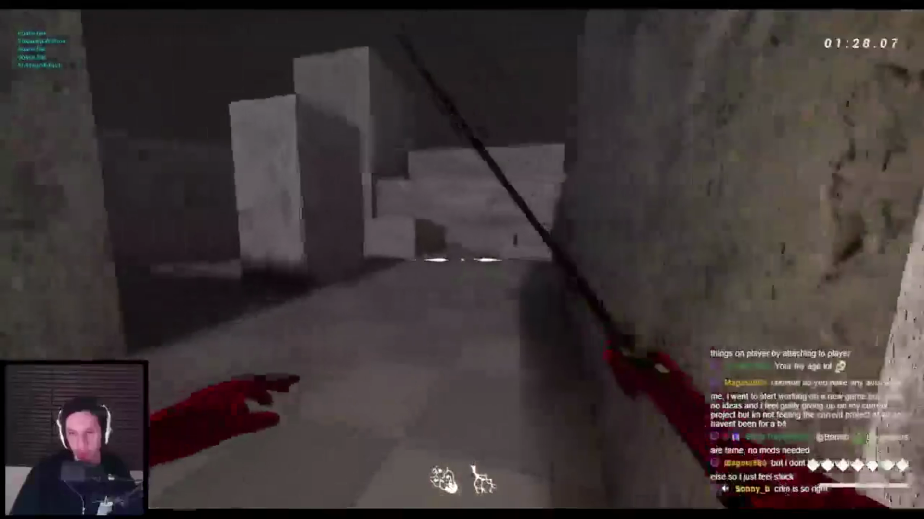
{"action": "key", "text": "space"}
{"action": "key", "text": "space"}
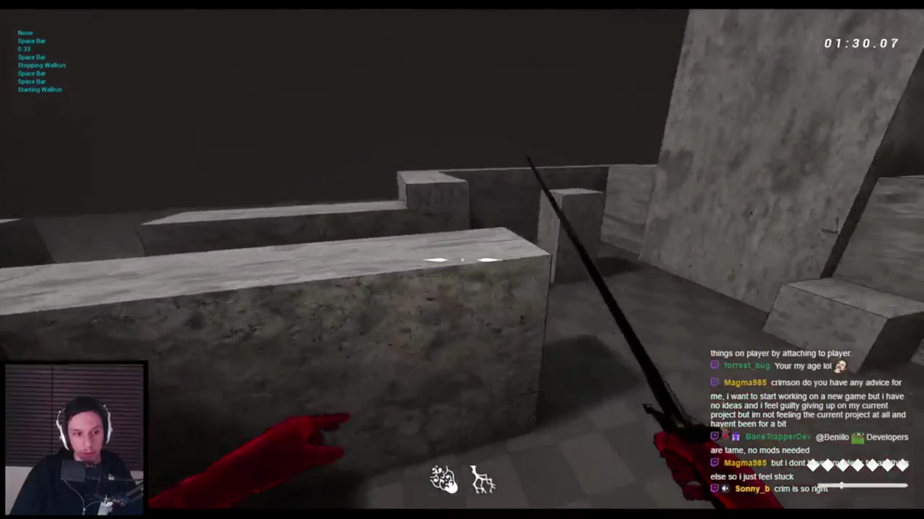
{"action": "key", "text": "space"}
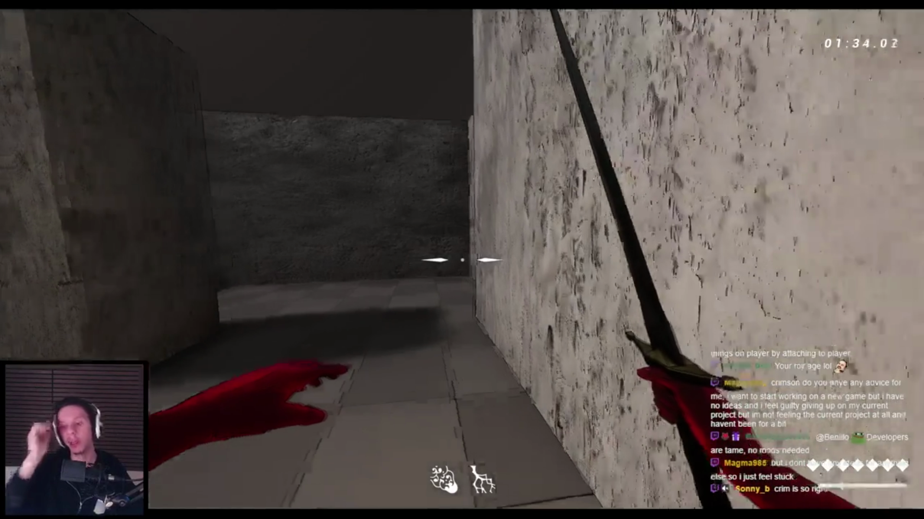
{"action": "key", "text": "space"}
{"action": "key", "text": "space"}
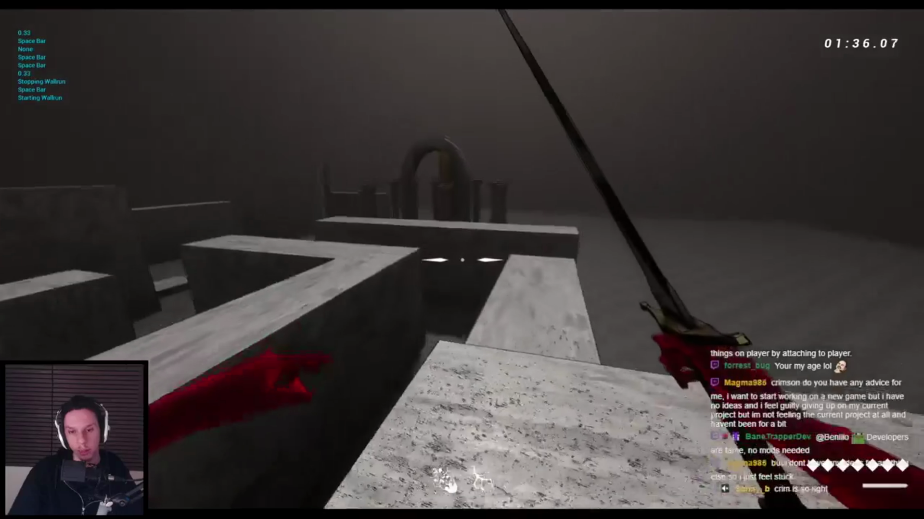
{"action": "key", "text": "space"}
{"action": "key", "text": "space"}
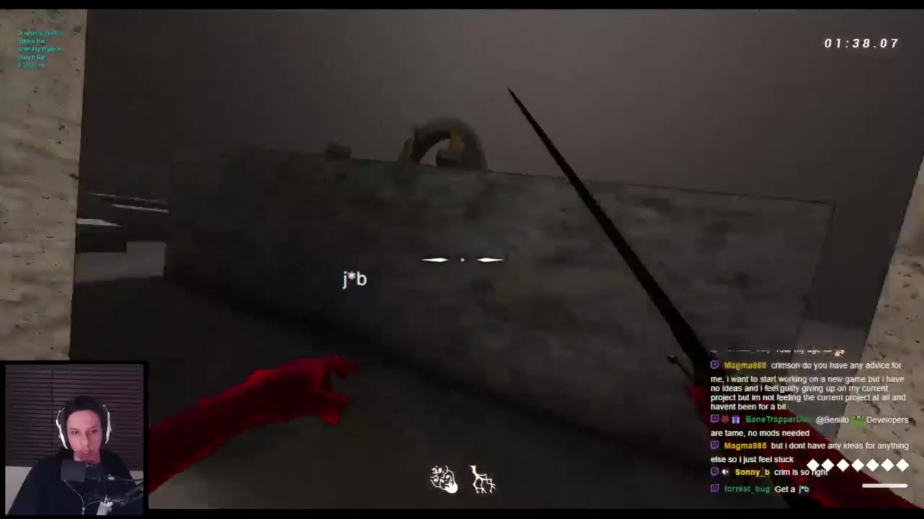
{"action": "key", "text": "space"}
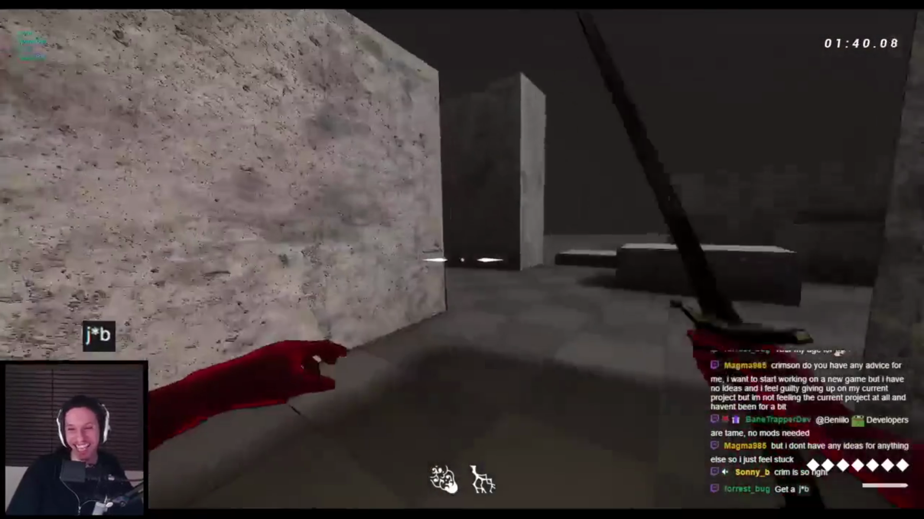
{"action": "key", "text": "space"}
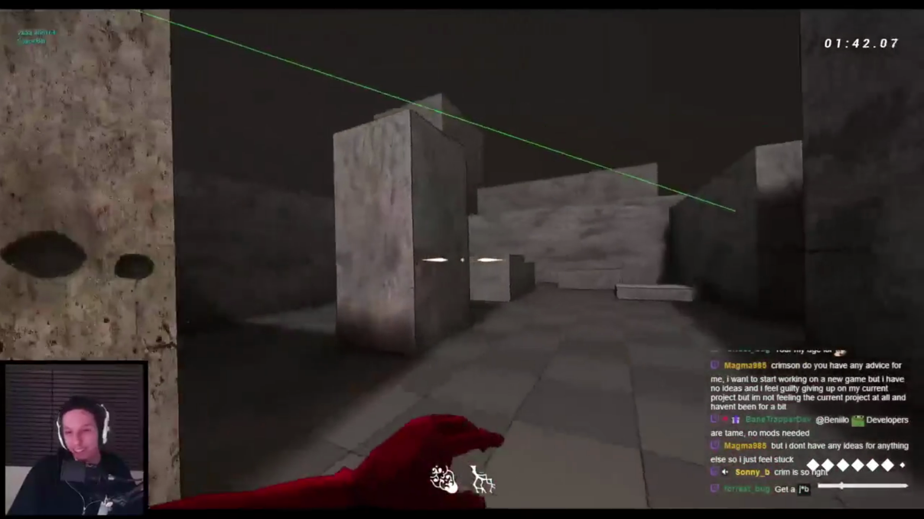
{"action": "key", "text": "space"}
{"action": "key", "text": "space"}
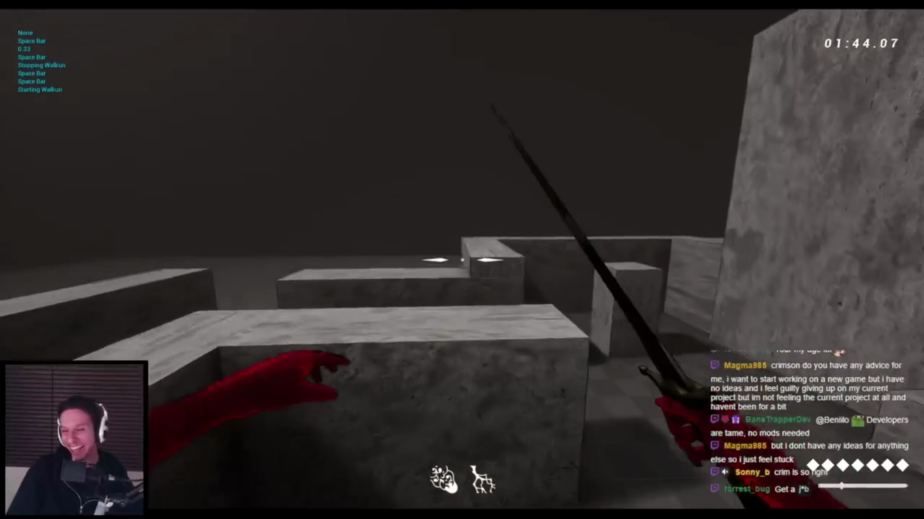
{"action": "key", "text": "space"}
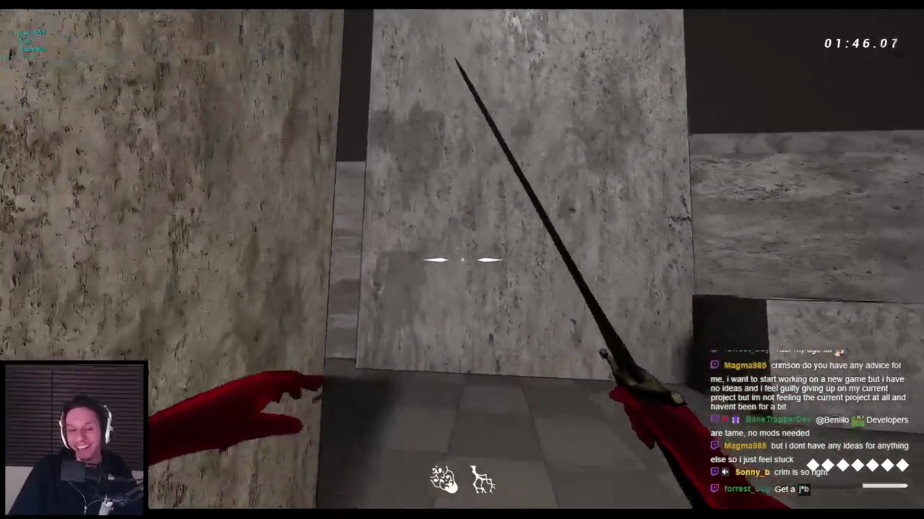
{"action": "key", "text": "space"}
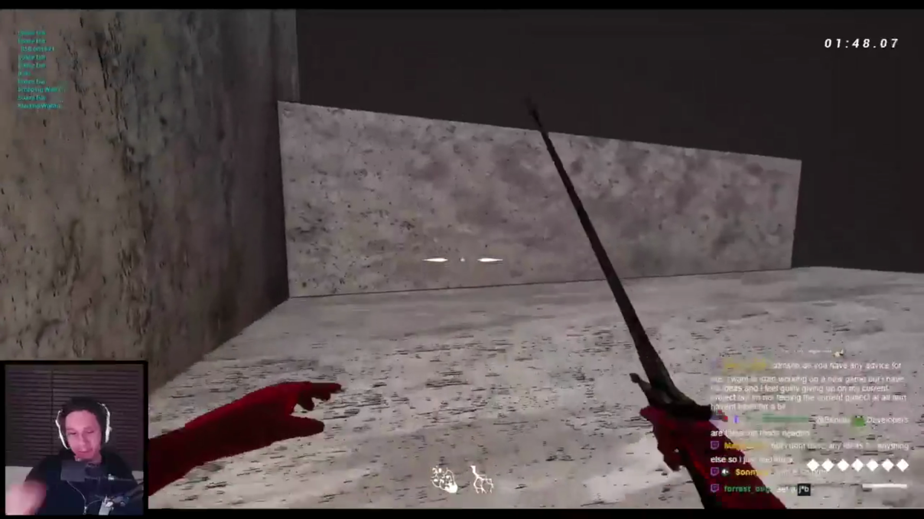
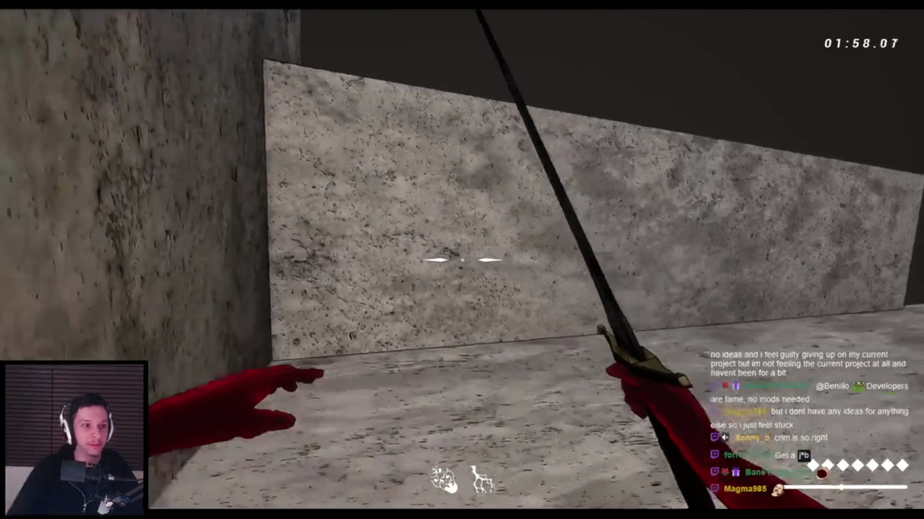
Wall-run and jump across the opening ledges and blocks, running through the corridor.
{"action": "key", "text": "space"}
{"action": "key", "text": "space"}
{"action": "key", "text": "space"}
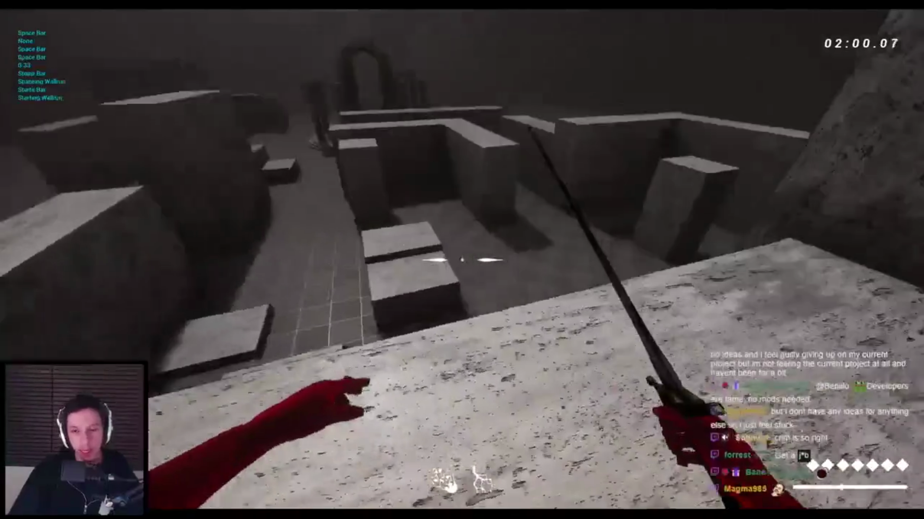
{"action": "key", "text": "space"}
{"action": "key", "text": "space"}
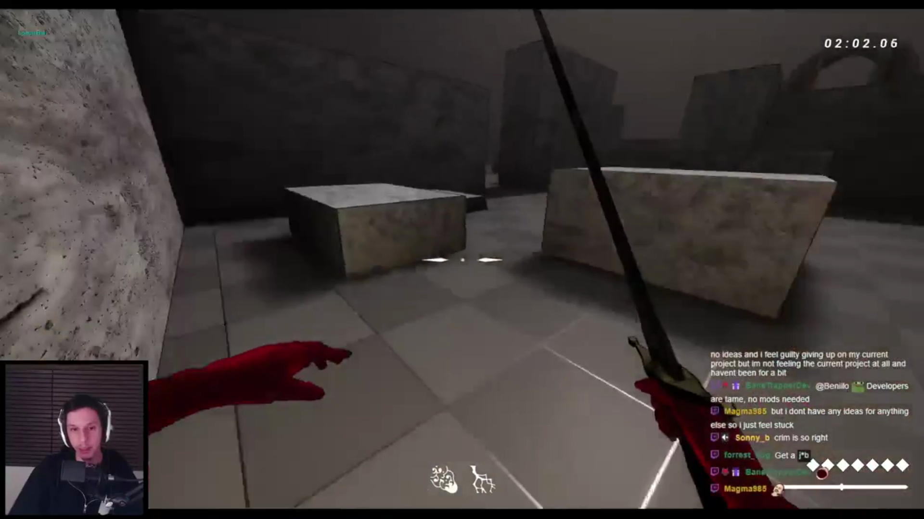
{"action": "key", "text": "space"}
{"action": "key", "text": "space"}
{"action": "key", "text": "space"}
{"action": "key", "text": "w"}
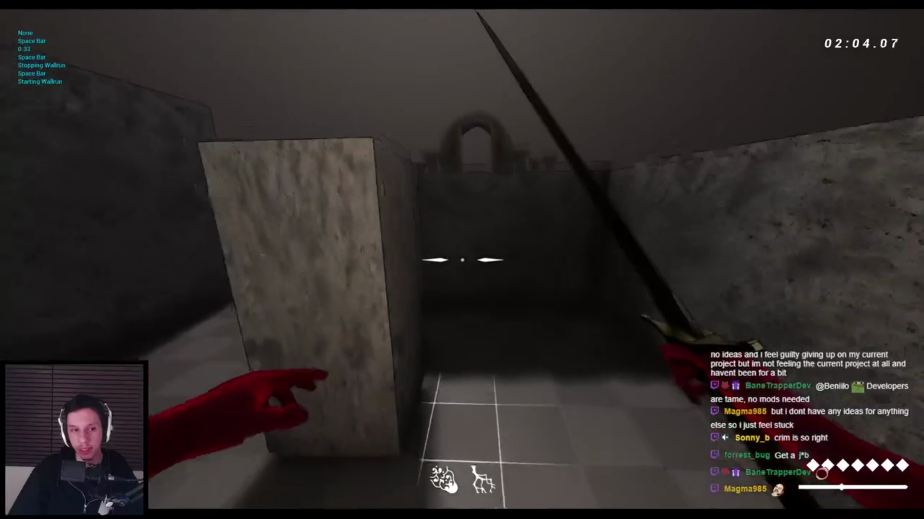
{"action": "key", "text": "space"}
{"action": "key", "text": "space"}
{"action": "key", "text": "space"}
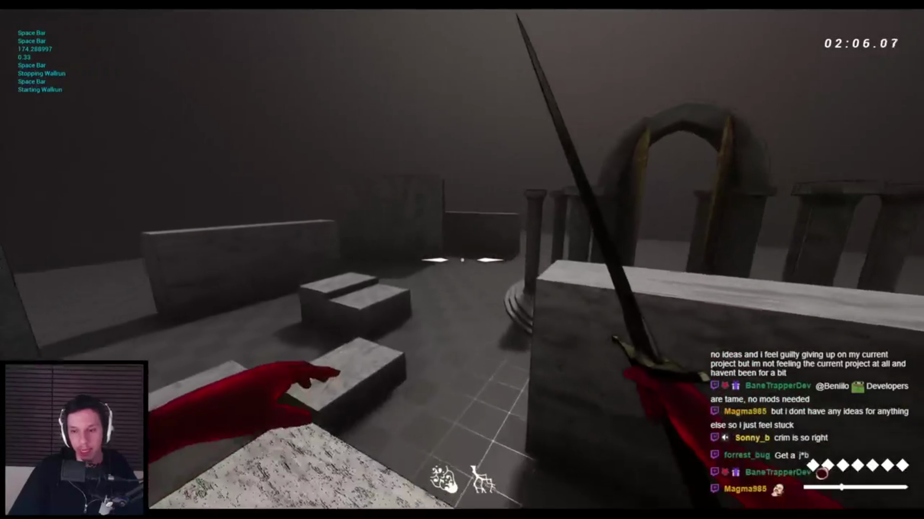
{"action": "key", "text": "space"}
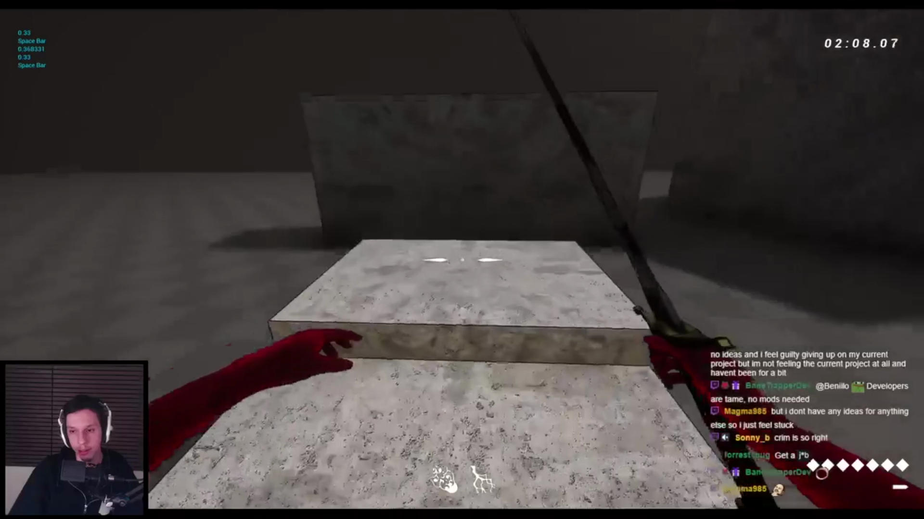
{"action": "key", "text": "w"}
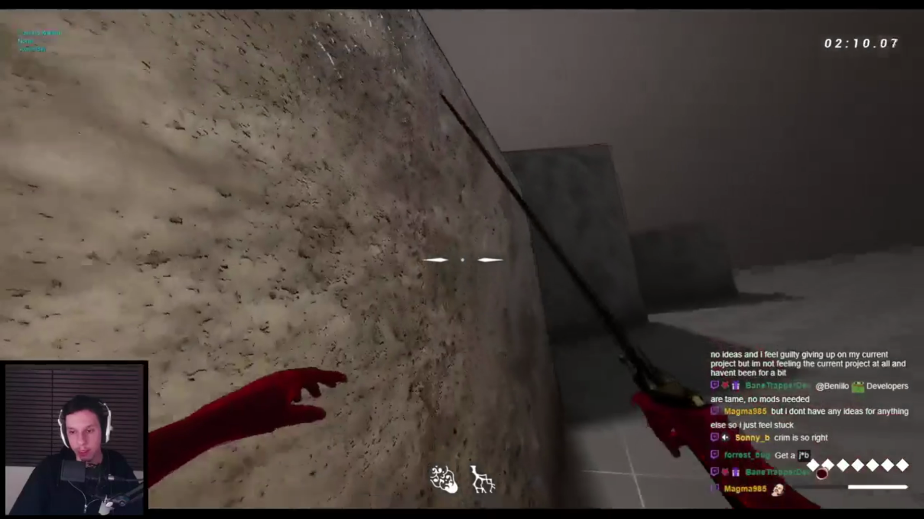
Wall-run toward the temple, drop into the block maze, then stop the playtest.
{"action": "key", "text": "space"}
{"action": "key", "text": "space"}
{"action": "key", "text": "space"}
{"action": "key", "text": "w"}
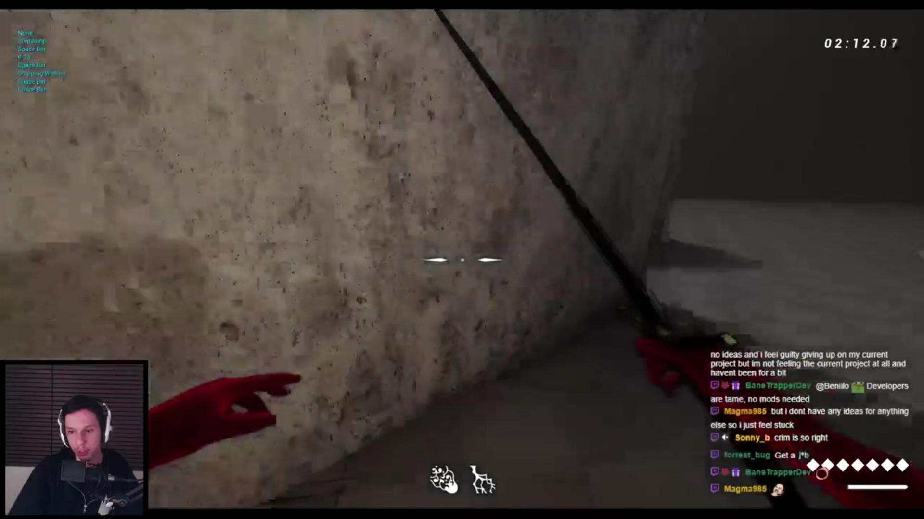
{"action": "key", "text": "space"}
{"action": "key", "text": "space"}
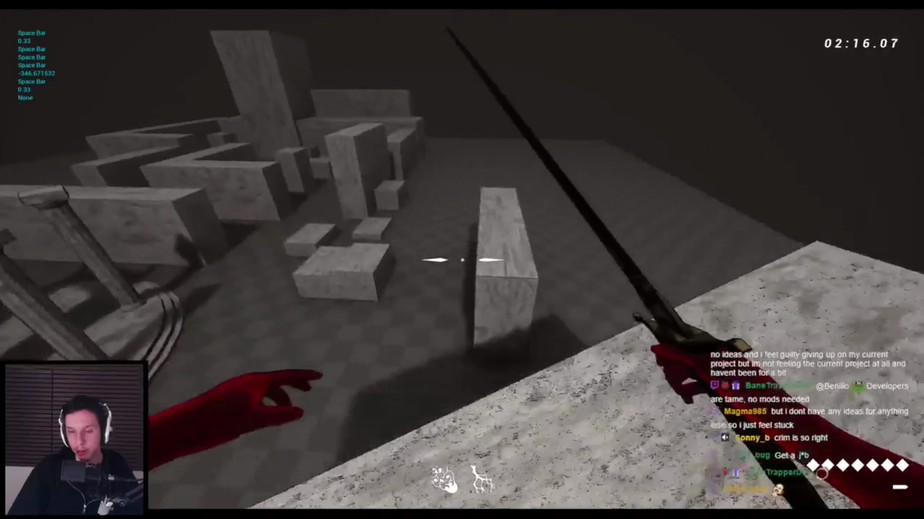
{"action": "key", "text": "space"}
{"action": "key", "text": "space"}
{"action": "key", "text": "space"}
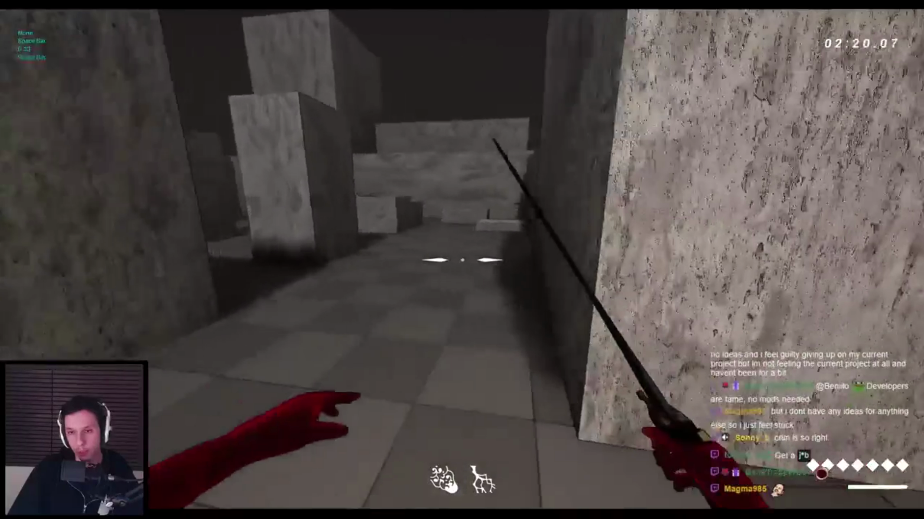
{"action": "key", "text": "space"}
{"action": "key", "text": "space"}
{"action": "key", "text": "space"}
{"action": "key", "text": "space"}
{"action": "key", "text": "space"}
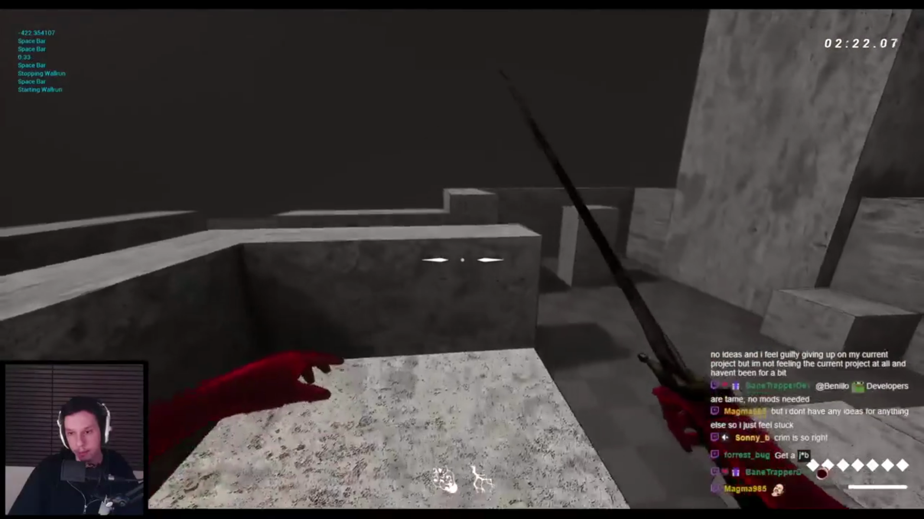
{"action": "key", "text": "w"}
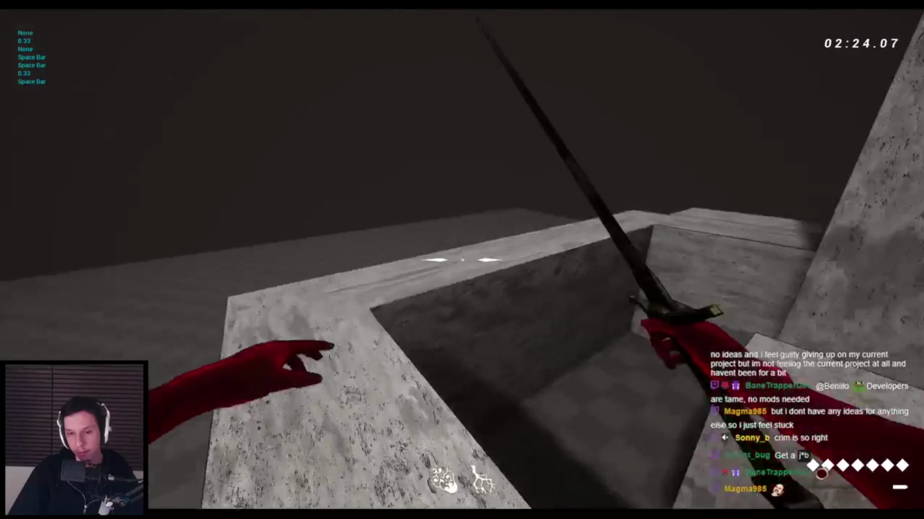
{"action": "key", "text": "Escape"}
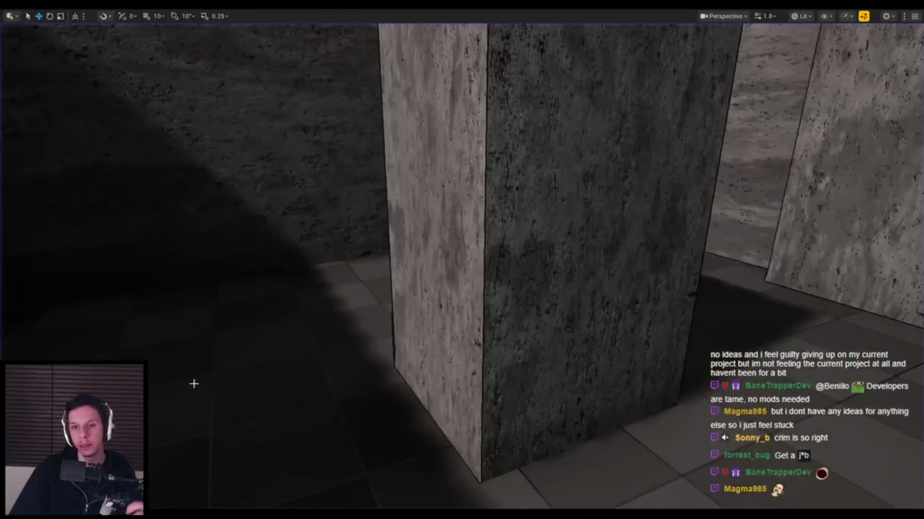
Fly the editor camera over the maze floor and start a new play session.
{"action": "scroll", "coordinate": [241, 401], "scroll_direction": "down", "scroll_amount": 2}
{"action": "mouse_move", "coordinate": [241, 401]}
{"action": "left_mouse_down"}
{"action": "mouse_move", "coordinate": [269, 376]}
{"action": "mouse_move", "coordinate": [250, 356]}
{"action": "mouse_move", "coordinate": [245, 394]}
{"action": "left_mouse_up"}
{"action": "key", "text": "alt+p"}
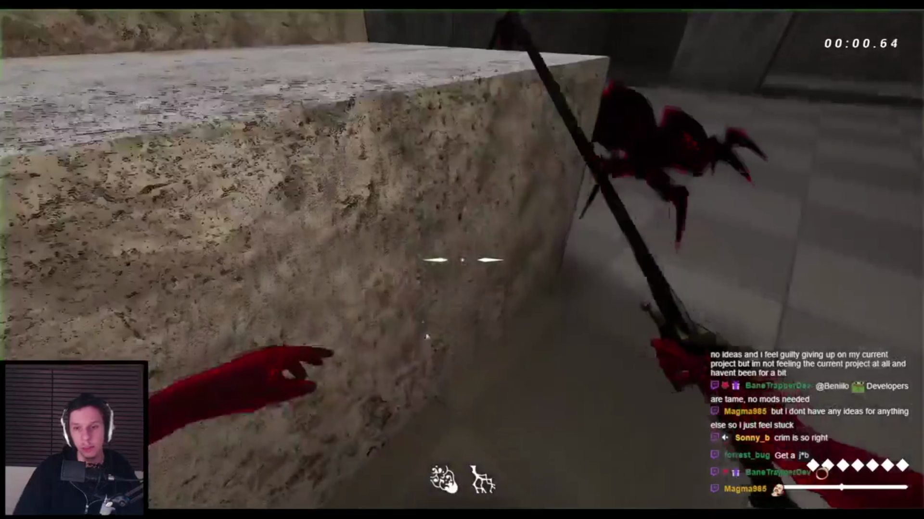
{"action": "key", "text": "w"}
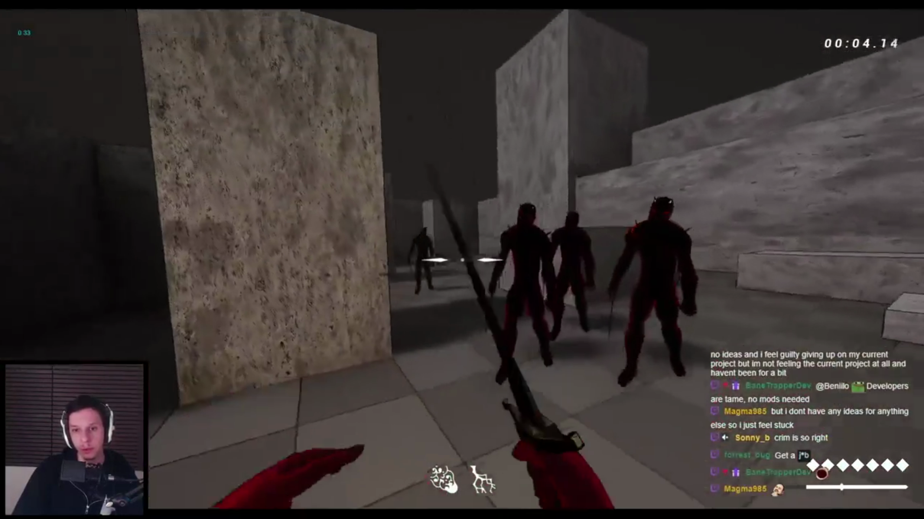
Slash the group of red enemies with the sword, cutting several down.
{"action": "left_click", "coordinate": [462, 260]}
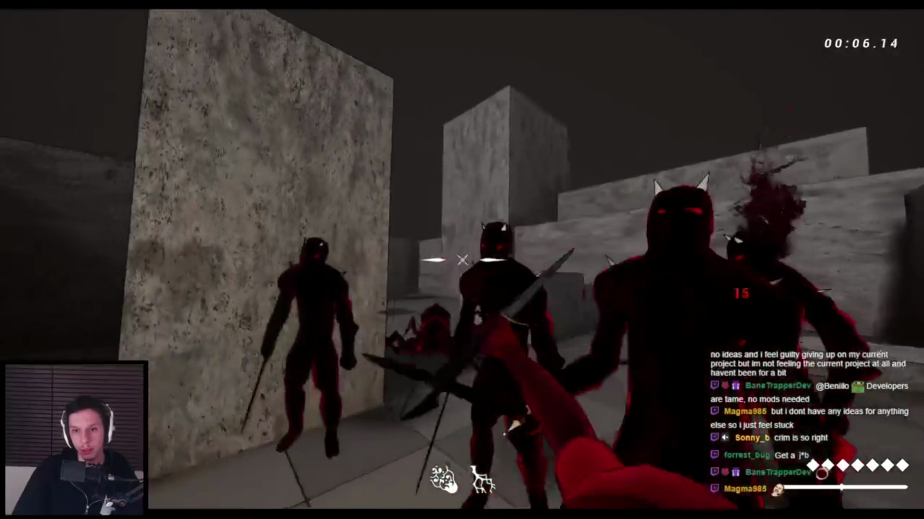
{"action": "left_click", "coordinate": [462, 260]}
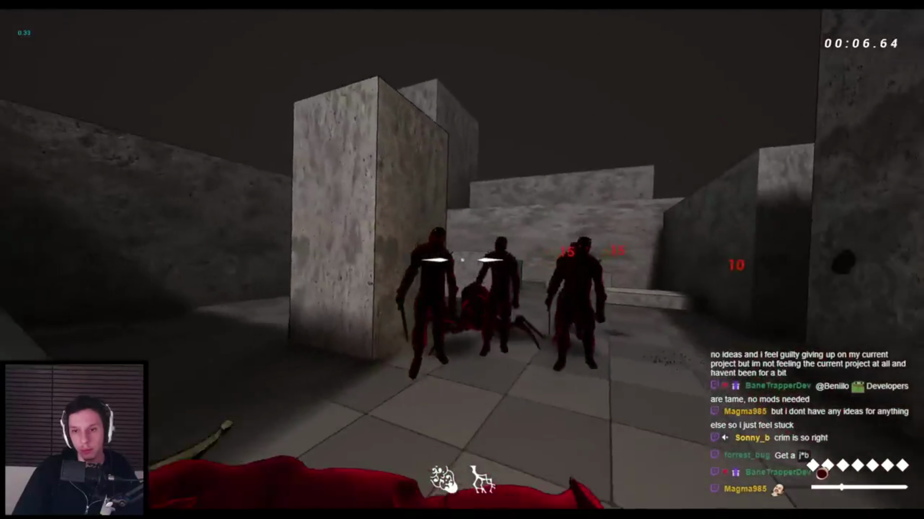
{"action": "left_click", "coordinate": [461, 259]}
{"action": "left_click", "coordinate": [462, 260]}
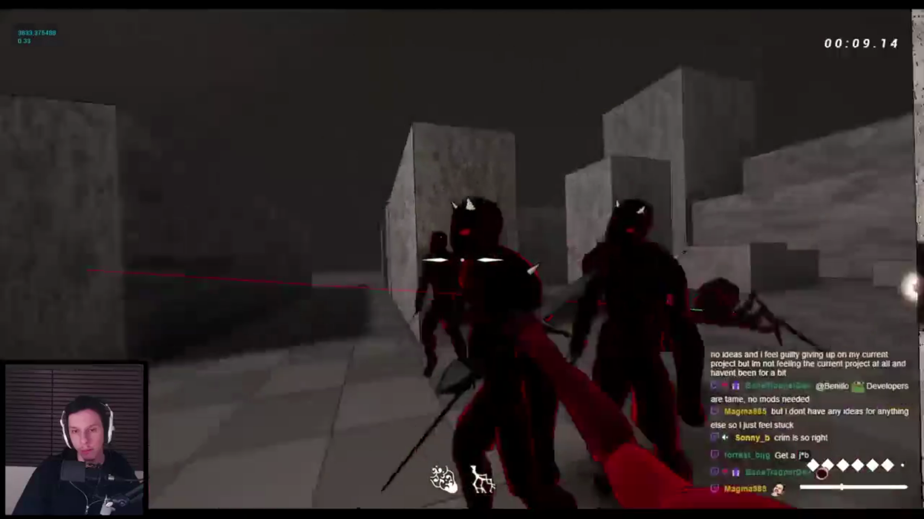
{"action": "left_click", "coordinate": [462, 259]}
{"action": "left_click", "coordinate": [462, 259]}
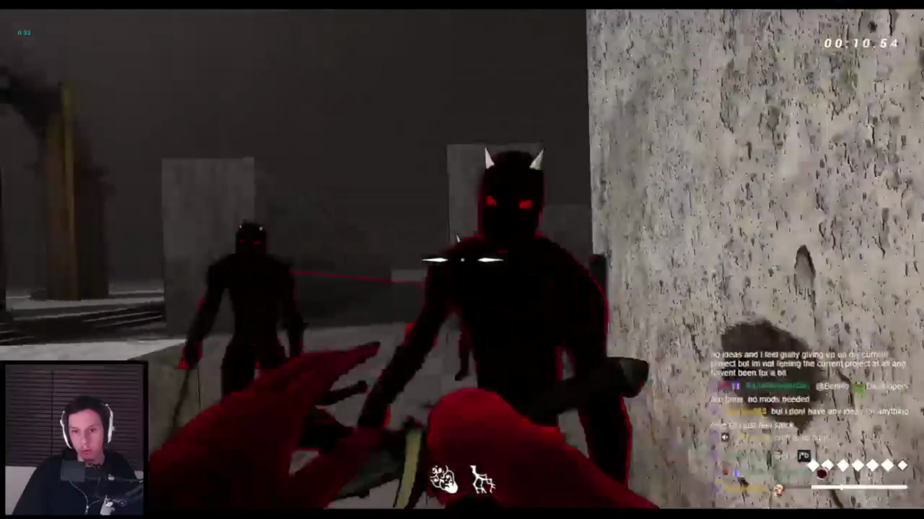
{"action": "left_click", "coordinate": [462, 260]}
{"action": "left_click", "coordinate": [462, 260]}
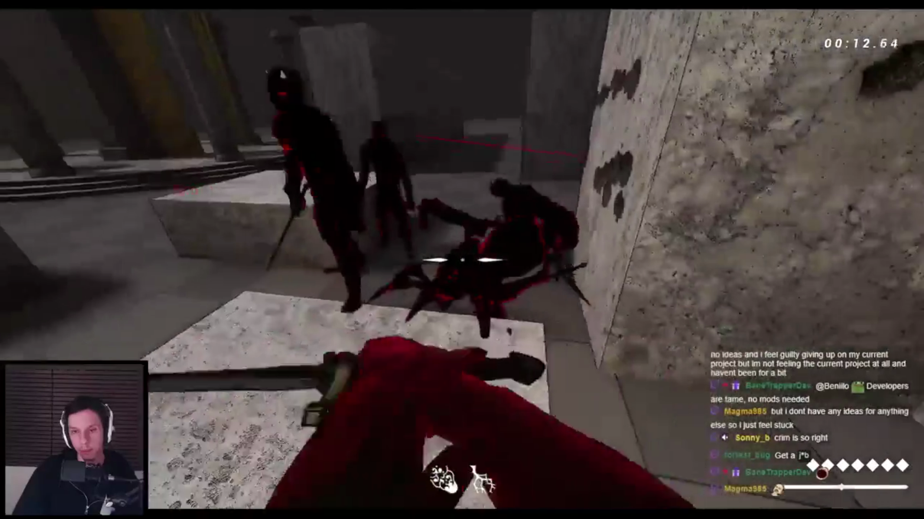
{"action": "left_click", "coordinate": [461, 259]}
{"action": "left_click", "coordinate": [462, 260]}
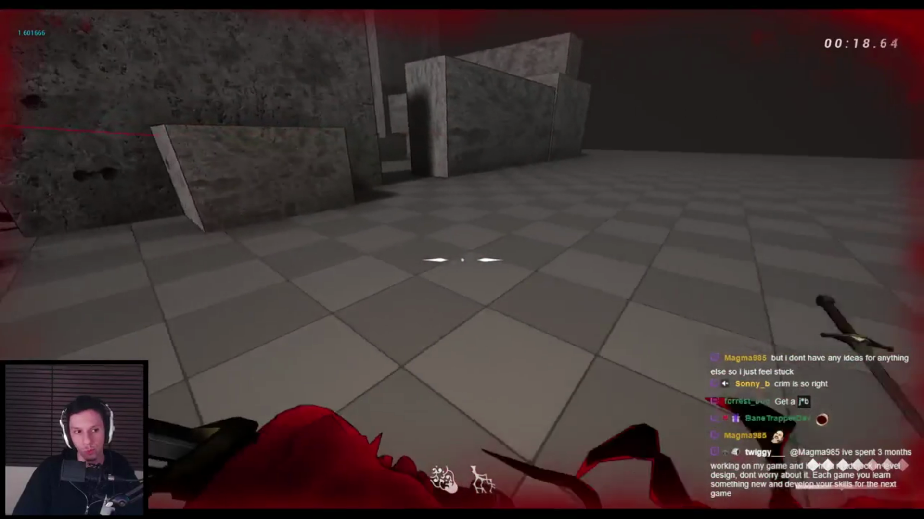
Keep striking the spider enemy with the sword.
{"action": "left_click", "coordinate": [462, 259]}
{"action": "left_click", "coordinate": [462, 260]}
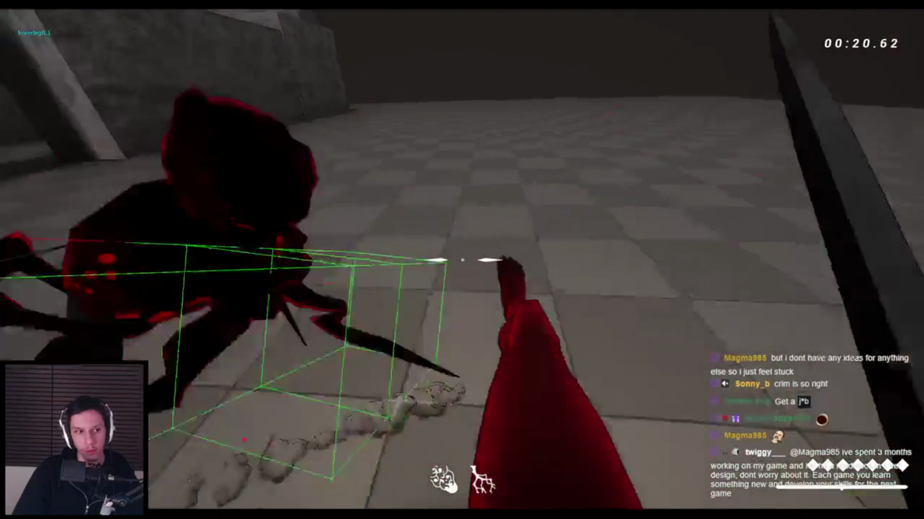
{"action": "left_click", "coordinate": [462, 259]}
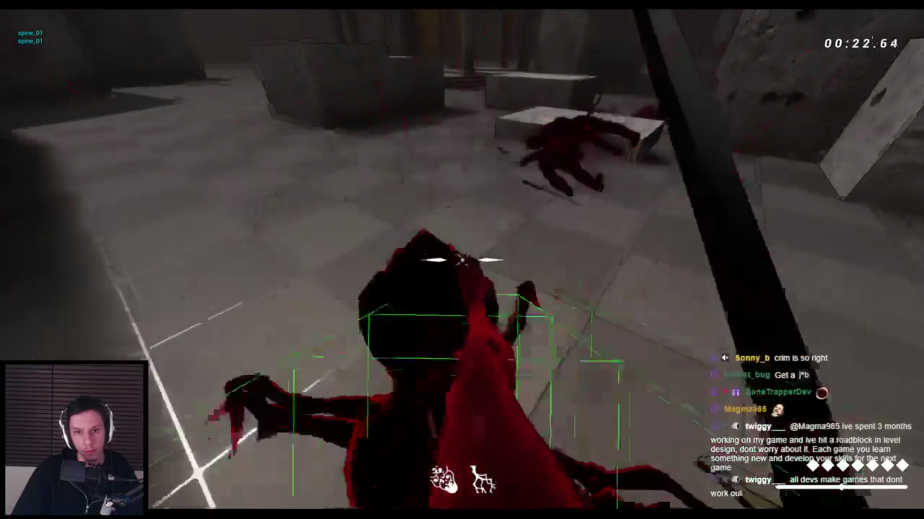
{"action": "left_click", "coordinate": [462, 259]}
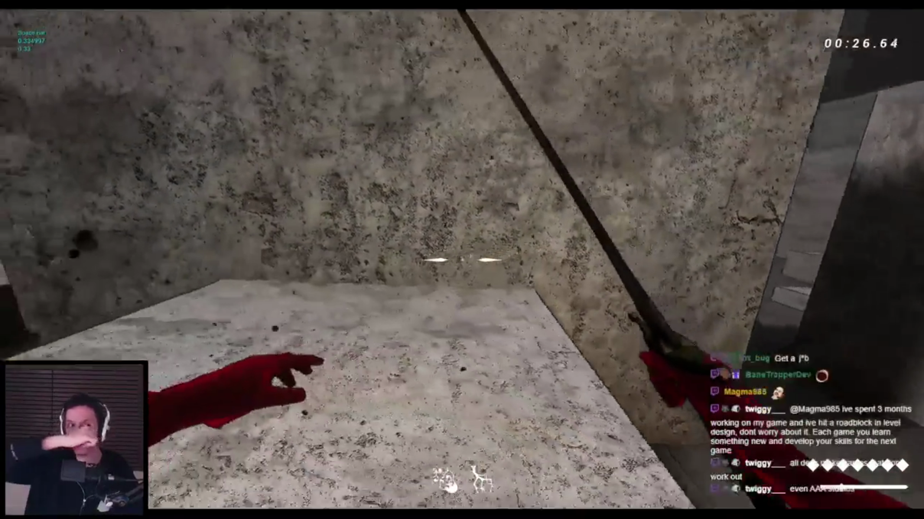
Wall-run across the concrete blocks, then stop the playtest and bring up BP_FirstPersonCharacter.
{"action": "key", "text": "space"}
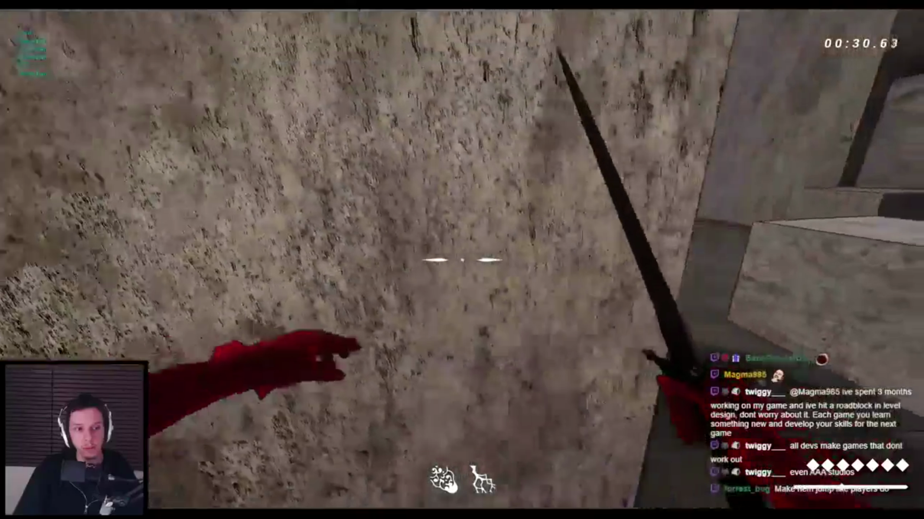
{"action": "key", "text": "space"}
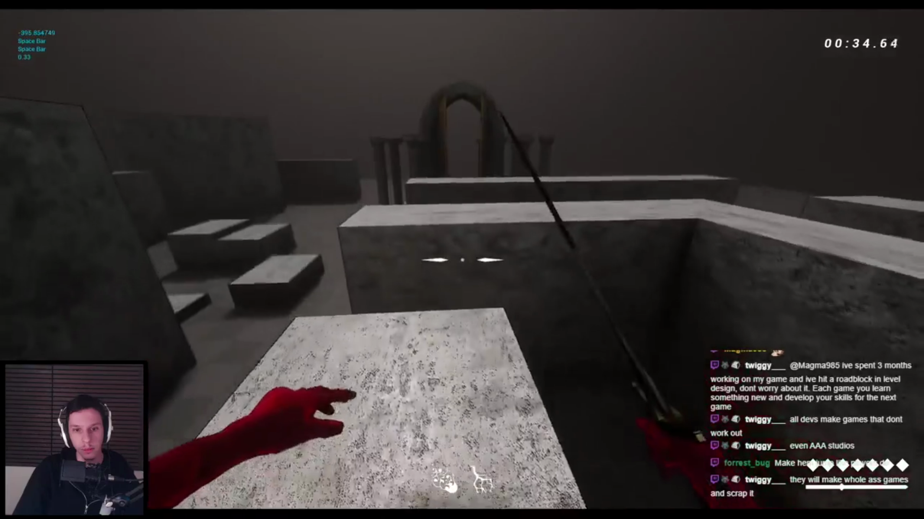
{"action": "key", "text": "space"}
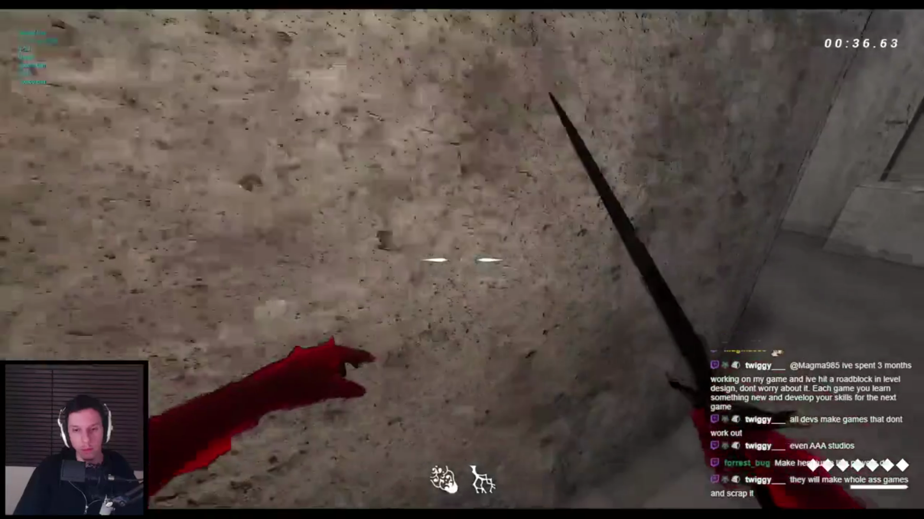
{"action": "key", "text": "space"}
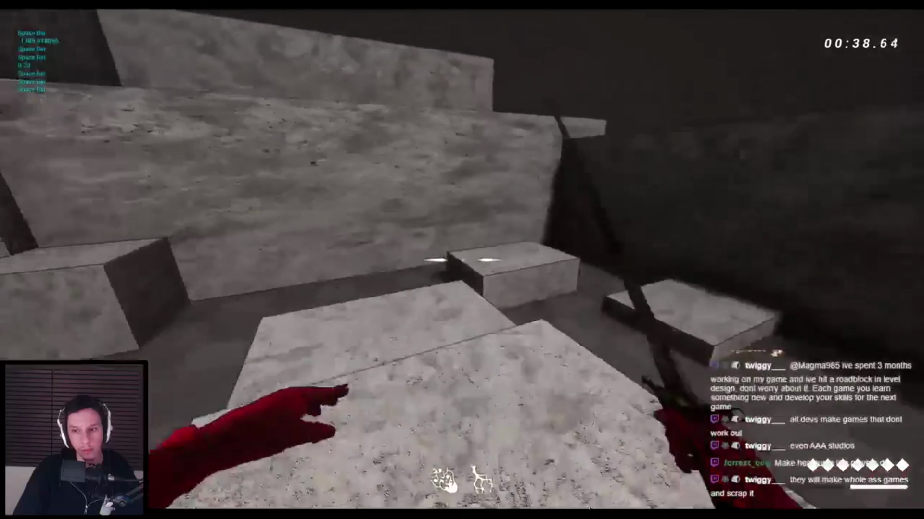
{"action": "key", "text": "space"}
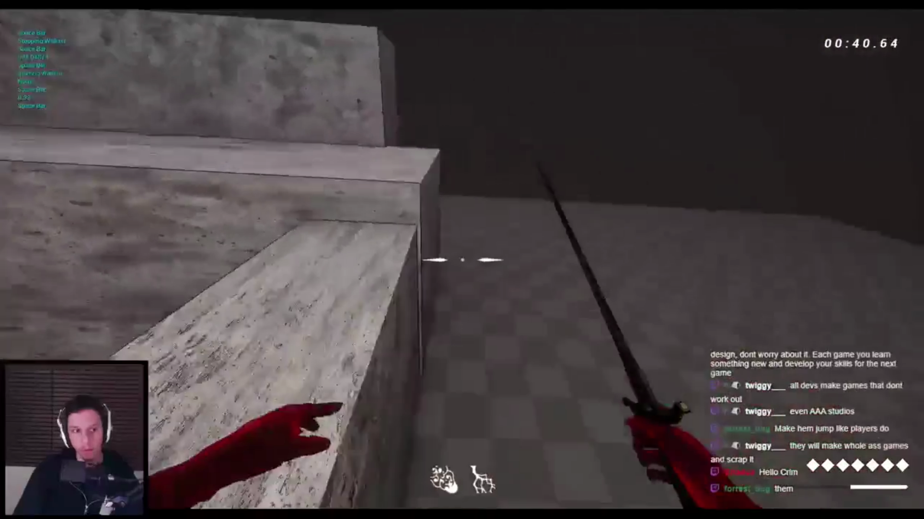
{"action": "key", "text": "space"}
{"action": "key", "text": "space"}
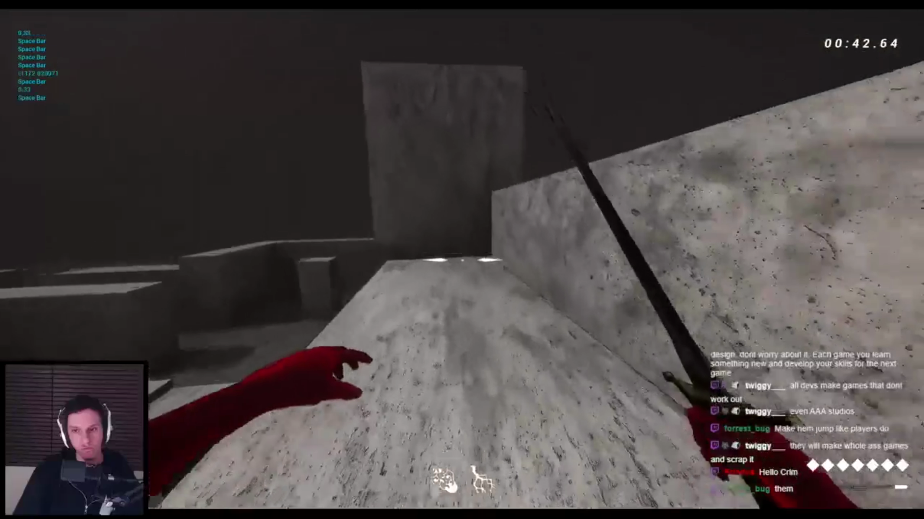
{"action": "key", "text": "space"}
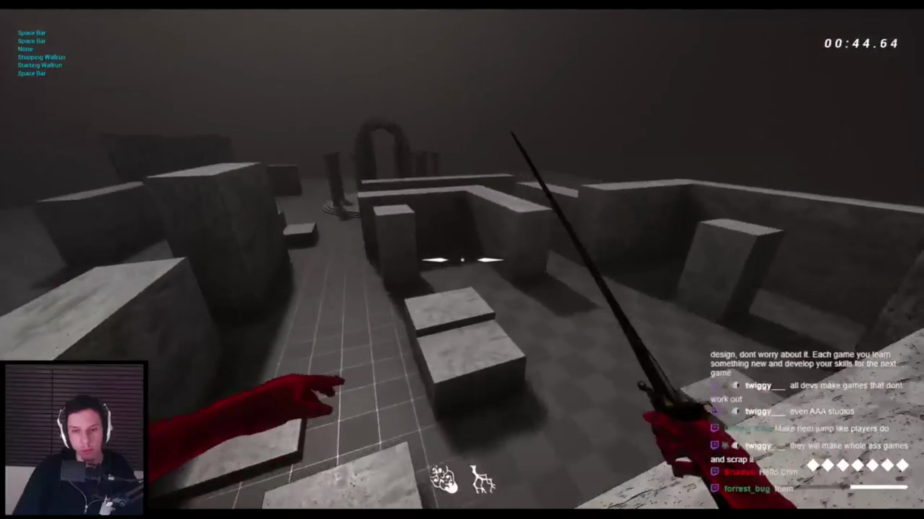
{"action": "key", "text": "Escape"}
{"action": "key", "text": "alt+Tab"}
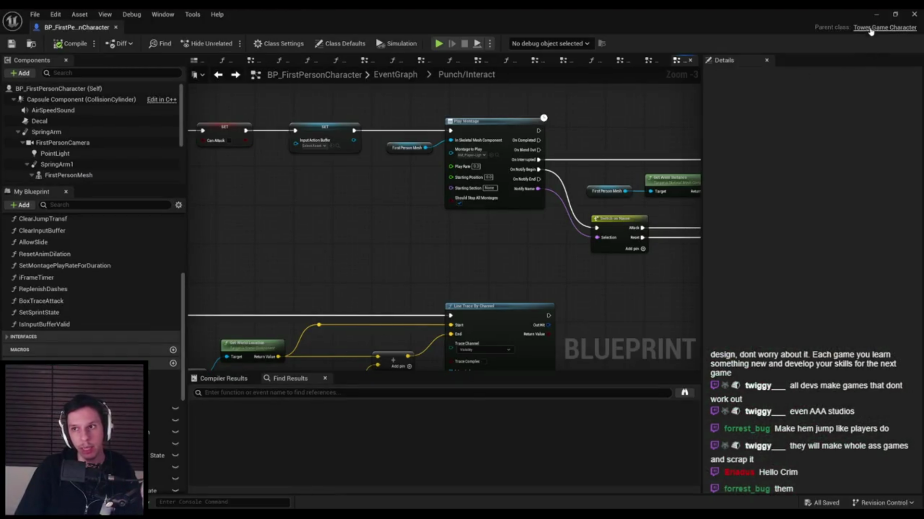
Minimize the Blueprint editor, exit full-screen viewport, and deselect BP_FirstPersonCharacter in the Content Browser.
{"action": "left_click", "coordinate": [876, 14]}
{"action": "key", "text": "F11"}
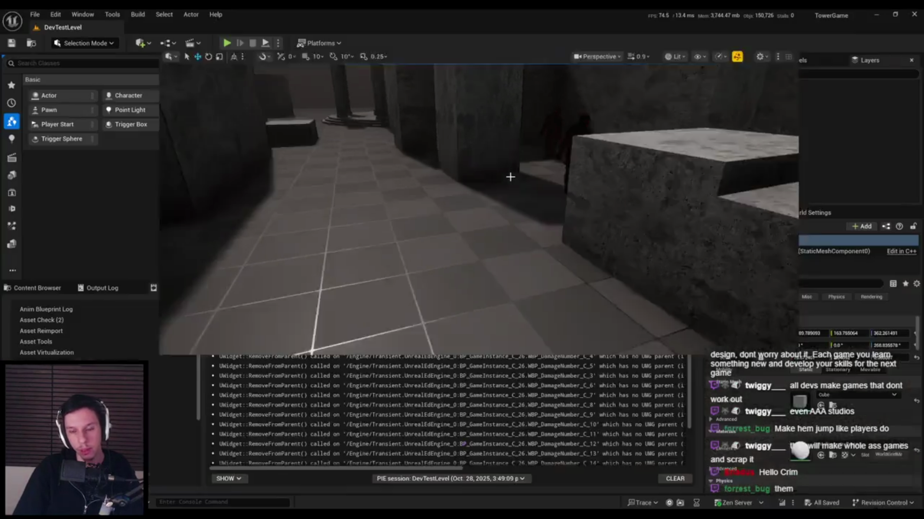
{"action": "left_click", "coordinate": [509, 427]}
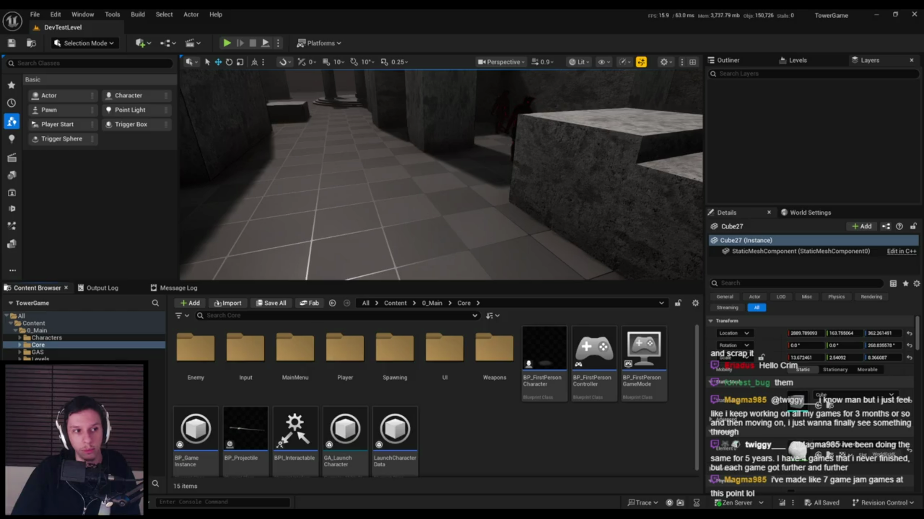
Rotate the viewport camera up and left to overlook the arena and its enemies.
{"action": "left_click_drag", "start_coordinate": [441, 175], "coordinate": [419, 159]}
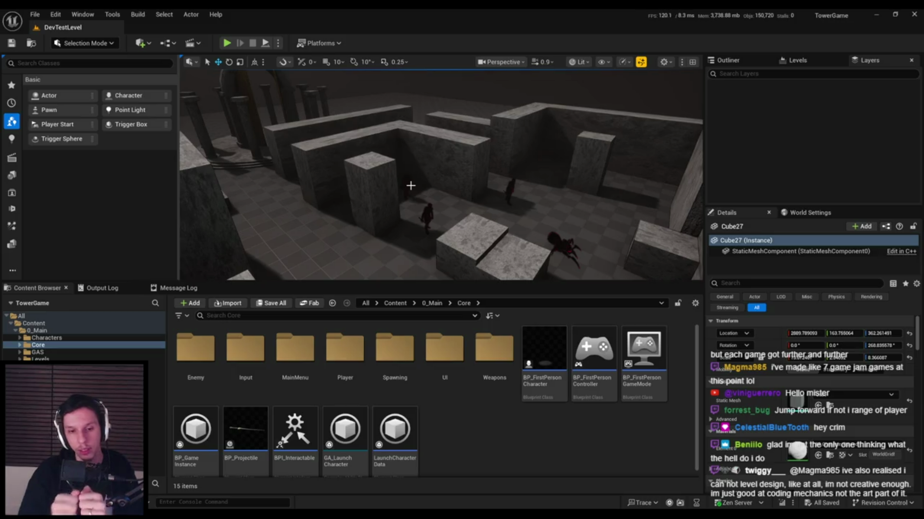
Locate the enemy grunt's assets with Ctrl+B and open the EnemyBT-Grunt behavior tree.
{"action": "left_click", "coordinate": [427, 217]}
{"action": "key", "text": "ctrl+b"}
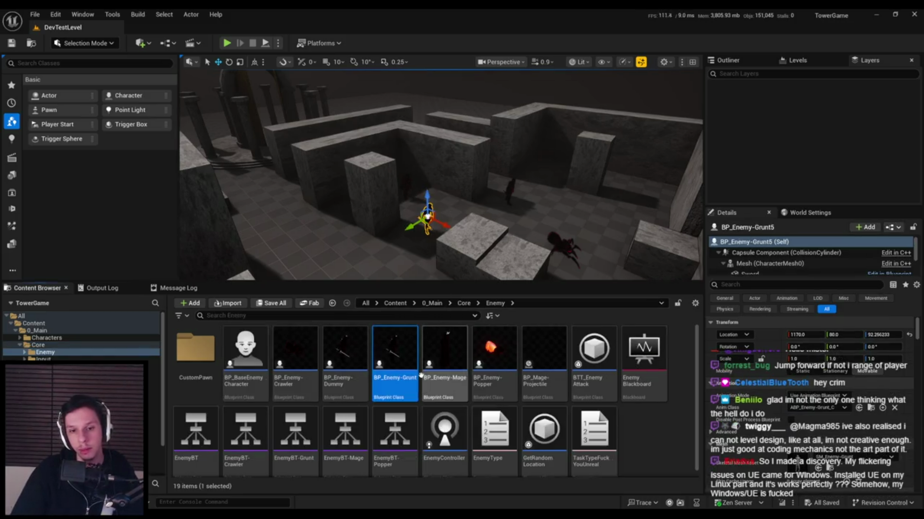
{"action": "left_click", "coordinate": [284, 430]}
{"action": "double_click", "coordinate": [284, 431]}
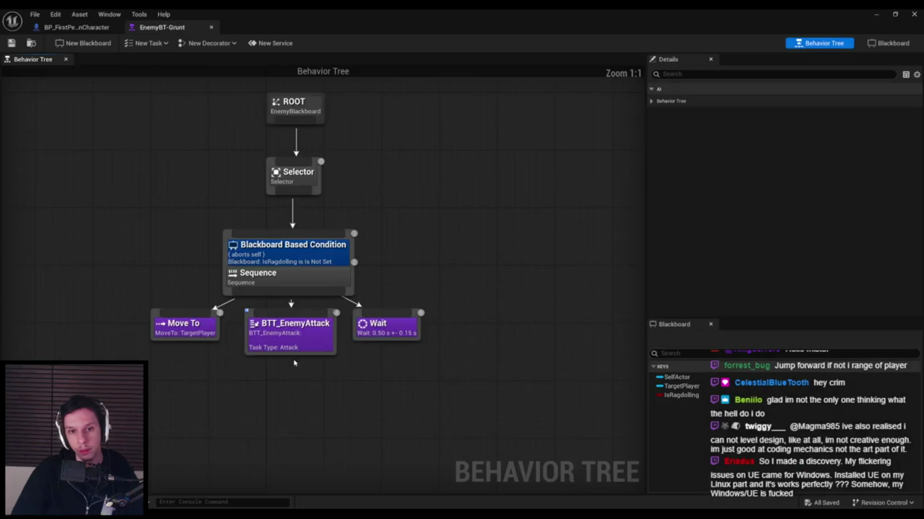
{"action": "scroll", "coordinate": [332, 269], "scroll_direction": "down", "scroll_amount": 1}
Move the Blackboard Based Condition onto the Selector and rearrange the Selector and Sequence nodes.
{"action": "mouse_move", "coordinate": [447, 387]}
{"action": "left_mouse_down"}
{"action": "mouse_move", "coordinate": [149, 226]}
{"action": "mouse_move", "coordinate": [227, 392]}
{"action": "left_mouse_up"}
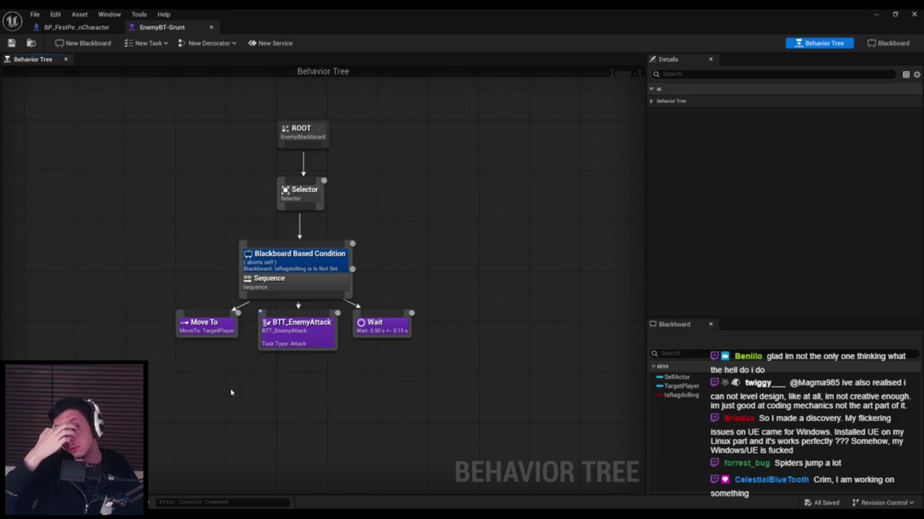
{"action": "mouse_move", "coordinate": [287, 263]}
{"action": "left_mouse_down"}
{"action": "mouse_move", "coordinate": [318, 217]}
{"action": "mouse_move", "coordinate": [300, 194]}
{"action": "left_mouse_up"}
{"action": "left_click_drag", "start_coordinate": [320, 226], "coordinate": [284, 210]}
{"action": "left_click_drag", "start_coordinate": [265, 244], "coordinate": [309, 267]}
{"action": "left_click", "coordinate": [291, 183]}
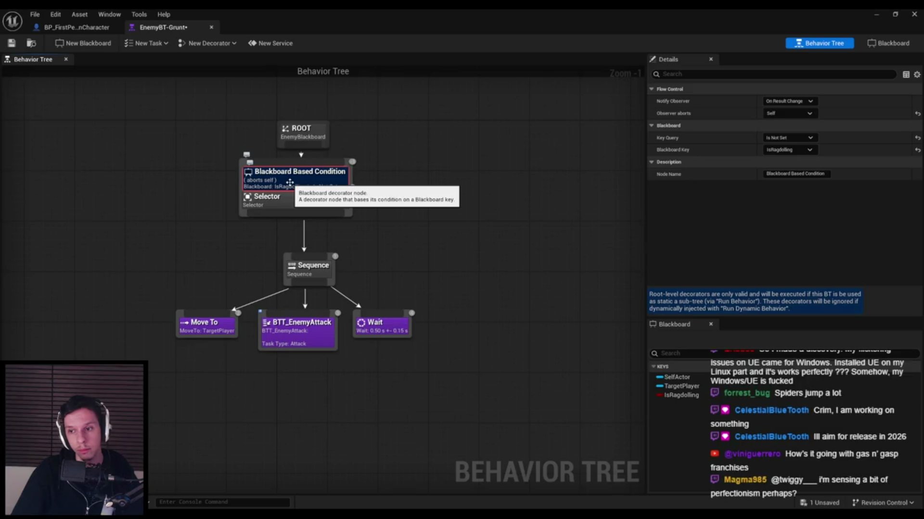
Move the IsRagdolling Is Not Set condition back to the Sequence and align the Selector under ROOT.
{"action": "mouse_move", "coordinate": [290, 182]}
{"action": "left_mouse_down"}
{"action": "mouse_move", "coordinate": [308, 164]}
{"action": "mouse_move", "coordinate": [303, 154]}
{"action": "mouse_move", "coordinate": [306, 243]}
{"action": "mouse_move", "coordinate": [300, 262]}
{"action": "mouse_move", "coordinate": [291, 253]}
{"action": "mouse_move", "coordinate": [273, 269]}
{"action": "left_mouse_up"}
{"action": "left_click_drag", "start_coordinate": [262, 174], "coordinate": [301, 187]}
{"action": "left_click_drag", "start_coordinate": [289, 235], "coordinate": [296, 236]}
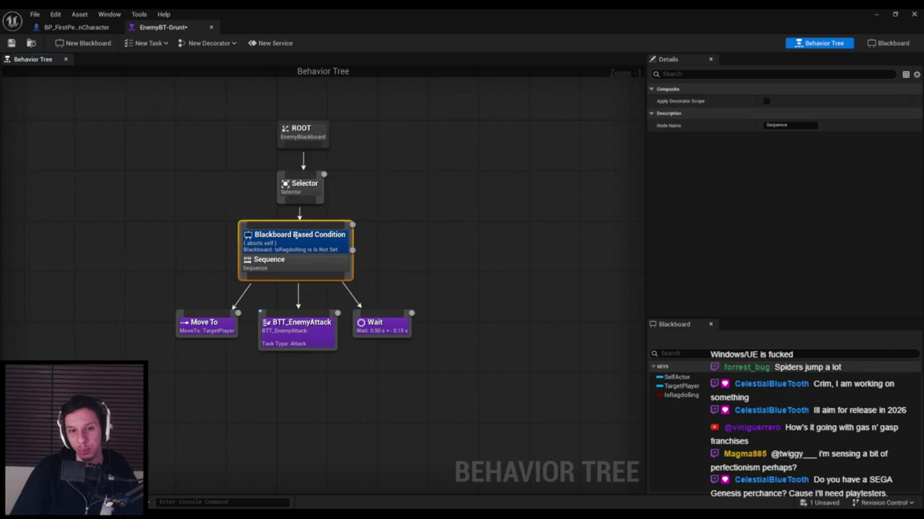
{"action": "left_click", "coordinate": [453, 244]}
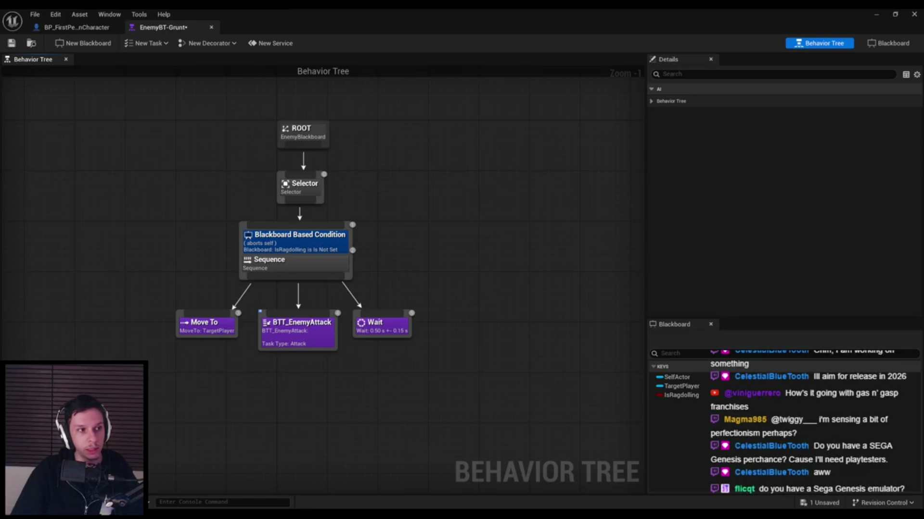
{"action": "left_click_drag", "start_coordinate": [194, 252], "coordinate": [245, 251]}
Nudge the Move To, BTT_EnemyAttack and Wait nodes into line and save EnemyBT-Grunt.
{"action": "scroll", "coordinate": [244, 250], "scroll_direction": "up", "scroll_amount": 1}
{"action": "left_click_drag", "start_coordinate": [505, 370], "coordinate": [230, 310]}
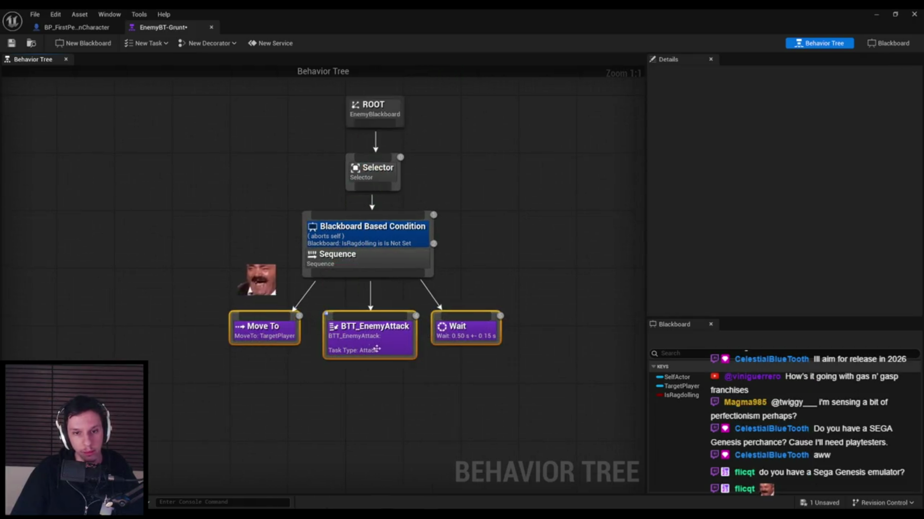
{"action": "left_click_drag", "start_coordinate": [373, 354], "coordinate": [383, 364]}
{"action": "left_click", "coordinate": [448, 394]}
{"action": "left_click", "coordinate": [477, 395]}
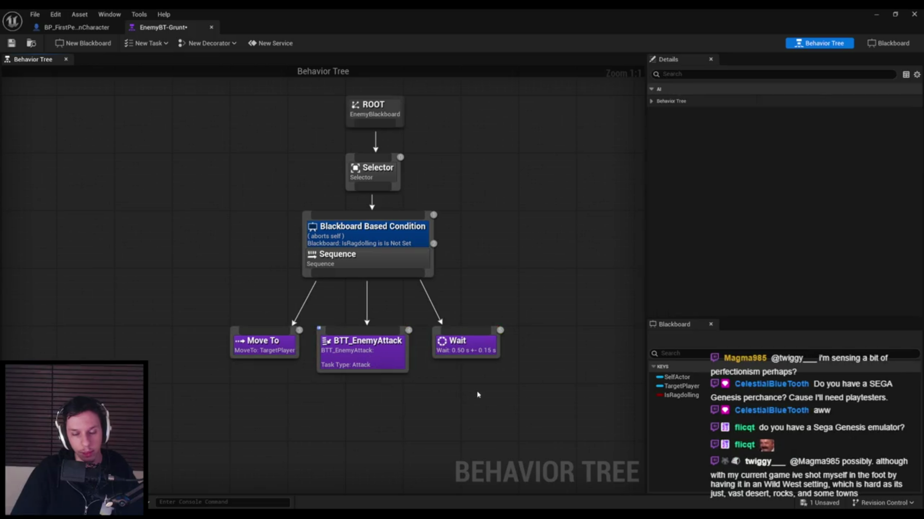
{"action": "left_click", "coordinate": [11, 43]}
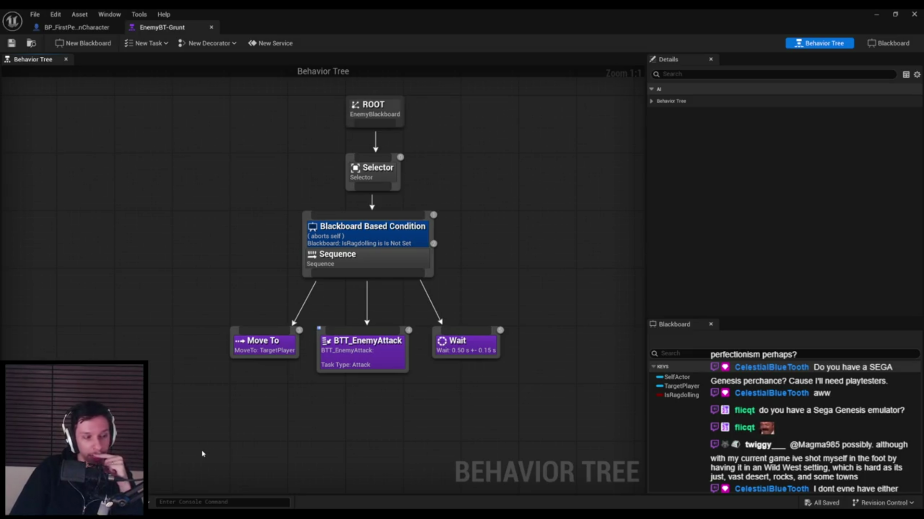
Glance at the character Blueprint, return to EnemyBT-Grunt, then scroll the Notion project page.
{"action": "left_click", "coordinate": [77, 27]}
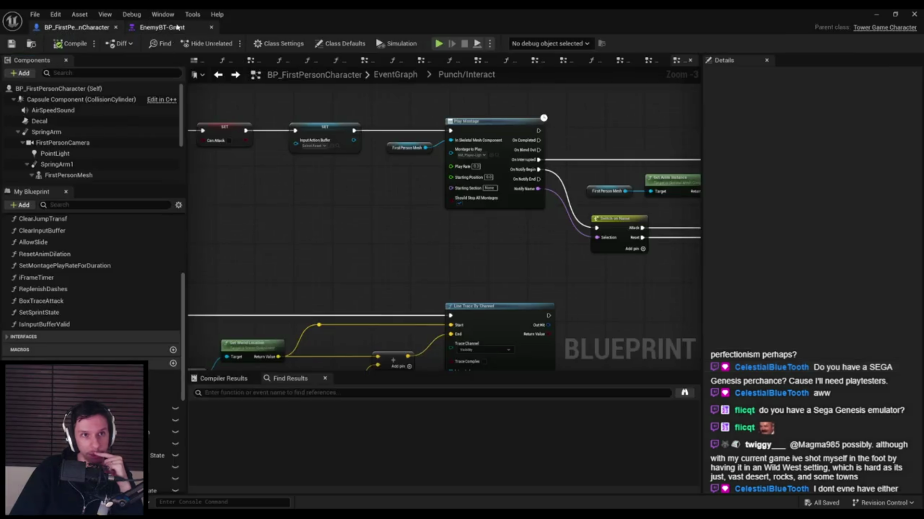
{"action": "left_click", "coordinate": [177, 28]}
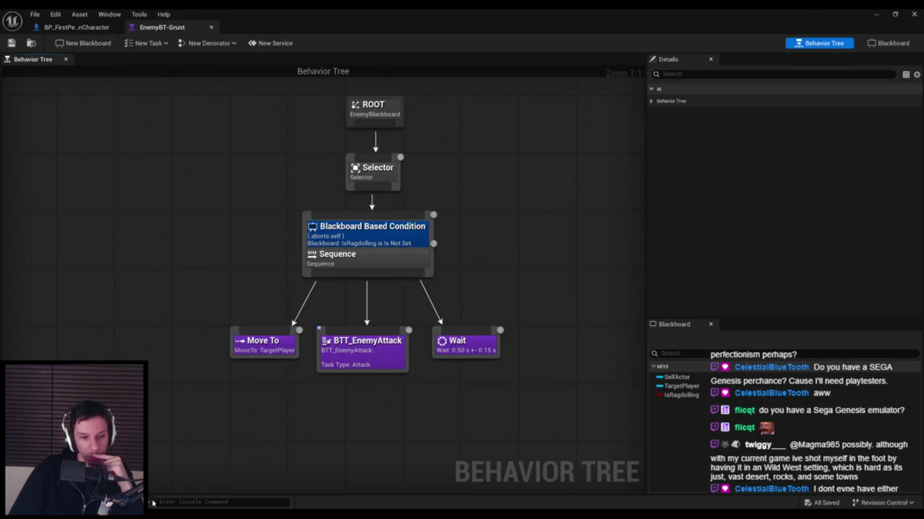
{"action": "key", "text": "alt+Tab"}
{"action": "scroll", "coordinate": [380, 342], "scroll_direction": "down", "scroll_amount": 8}
{"action": "scroll", "coordinate": [379, 342], "scroll_direction": "down", "scroll_amount": 10}
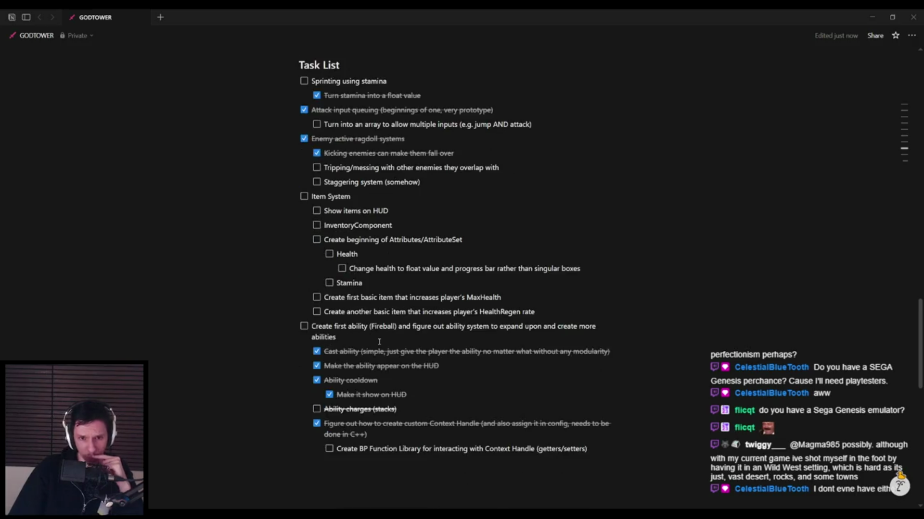
{"action": "scroll", "coordinate": [378, 345], "scroll_direction": "down", "scroll_amount": 1}
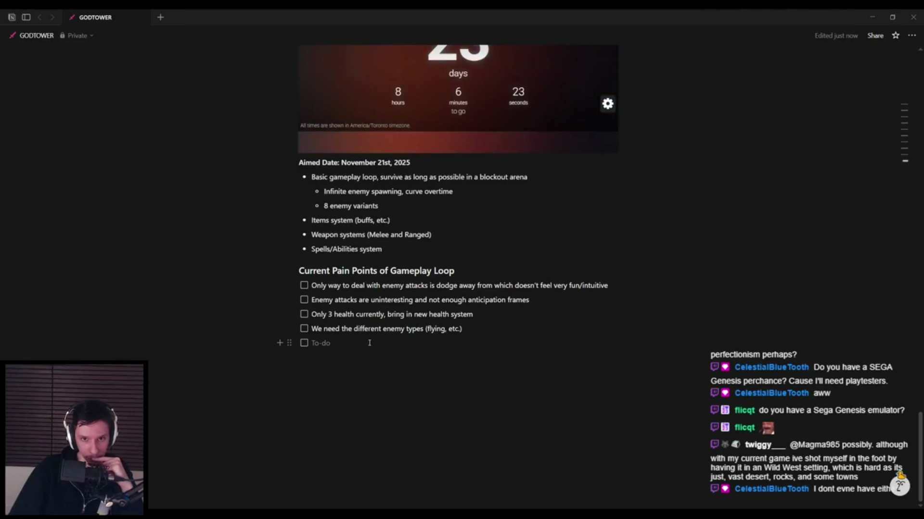
{"action": "scroll", "coordinate": [369, 343], "scroll_direction": "up", "scroll_amount": 3}
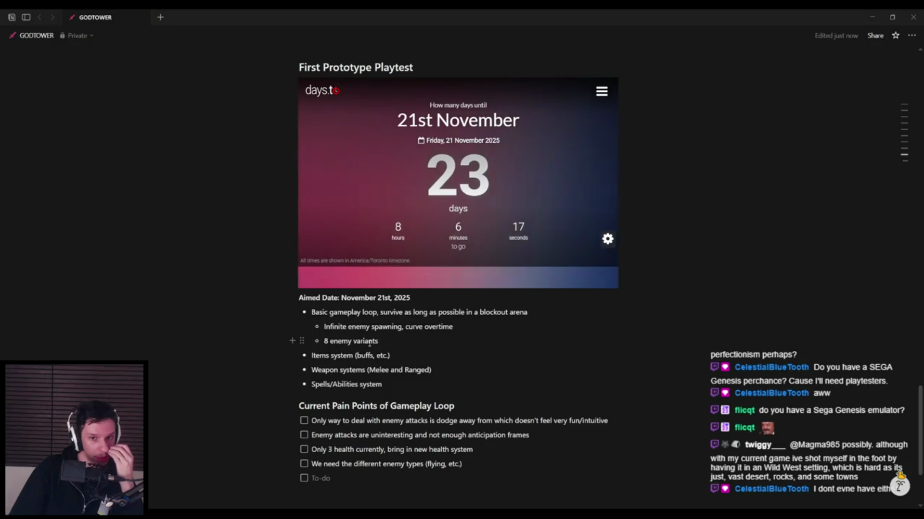
{"action": "scroll", "coordinate": [369, 343], "scroll_direction": "down", "scroll_amount": 1}
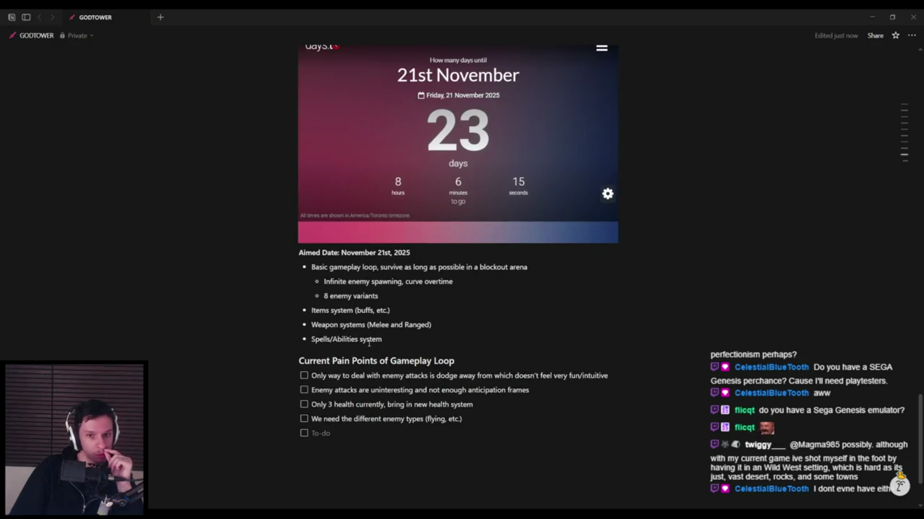
{"action": "scroll", "coordinate": [369, 343], "scroll_direction": "down", "scroll_amount": 1}
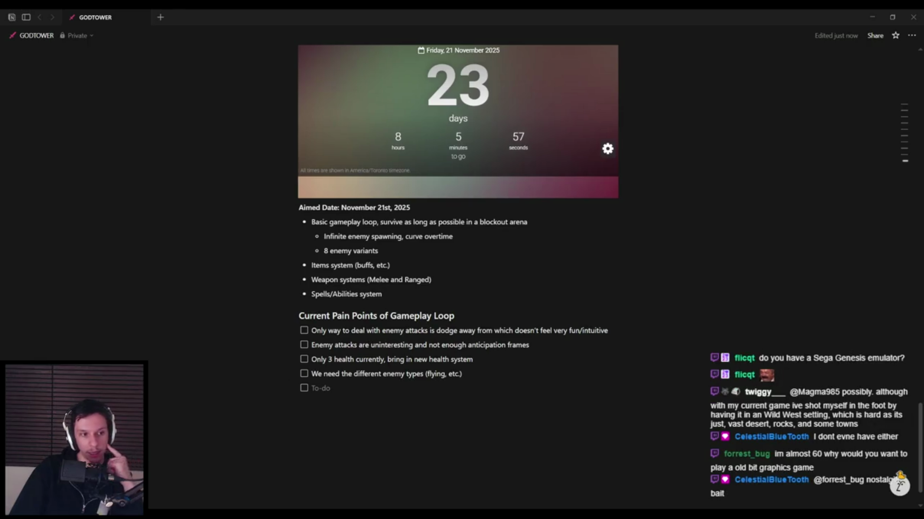
{"action": "mouse_move", "coordinate": [320, 500]}
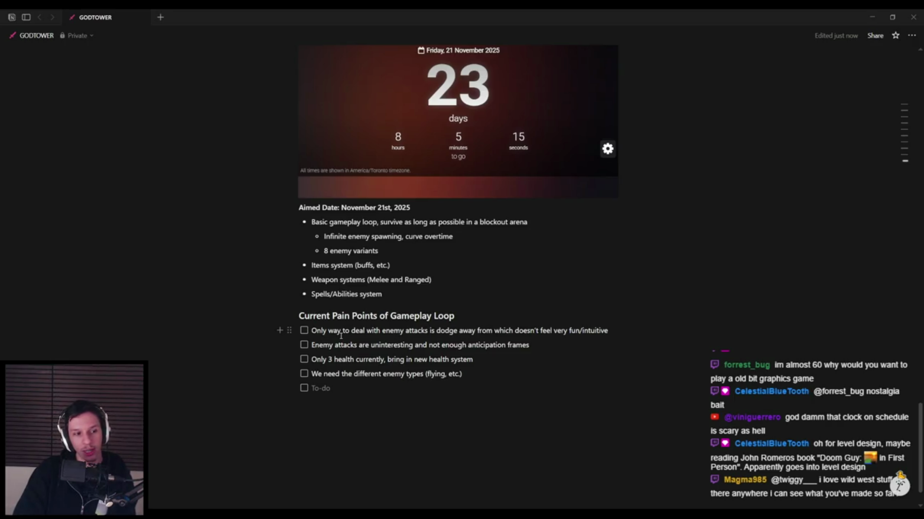
{"action": "scroll", "coordinate": [523, 359], "scroll_direction": "up", "scroll_amount": 3}
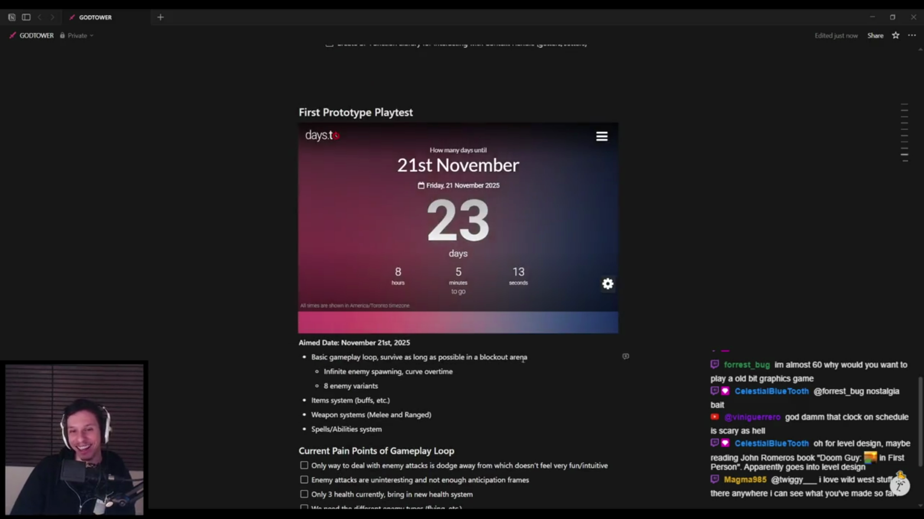
{"action": "scroll", "coordinate": [523, 360], "scroll_direction": "down", "scroll_amount": 3}
{"action": "scroll", "coordinate": [396, 349], "scroll_direction": "up", "scroll_amount": 3}
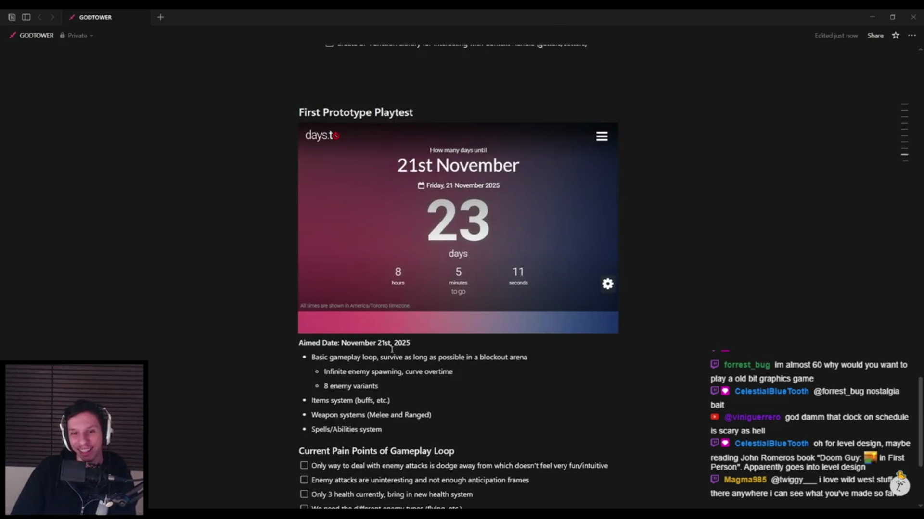
{"action": "scroll", "coordinate": [392, 350], "scroll_direction": "down", "scroll_amount": 3}
{"action": "scroll", "coordinate": [392, 350], "scroll_direction": "up", "scroll_amount": 3}
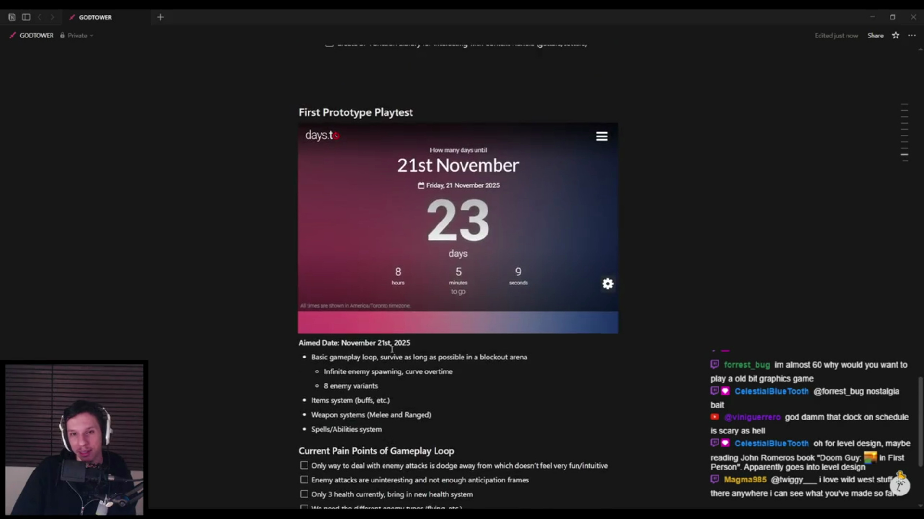
{"action": "scroll", "coordinate": [392, 350], "scroll_direction": "up", "scroll_amount": 2}
{"action": "scroll", "coordinate": [441, 322], "scroll_direction": "up", "scroll_amount": 3}
{"action": "scroll", "coordinate": [438, 336], "scroll_direction": "down", "scroll_amount": 2}
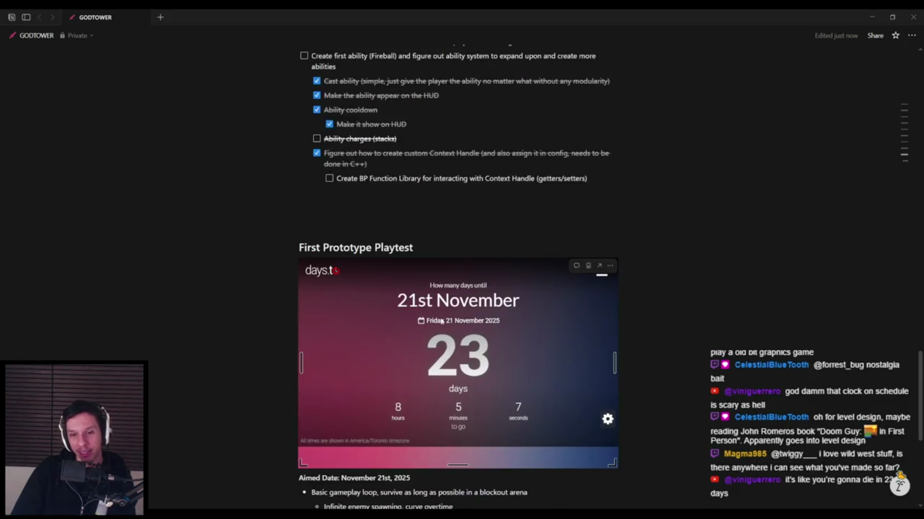
{"action": "scroll", "coordinate": [435, 357], "scroll_direction": "up", "scroll_amount": 4}
{"action": "scroll", "coordinate": [435, 357], "scroll_direction": "up", "scroll_amount": 3}
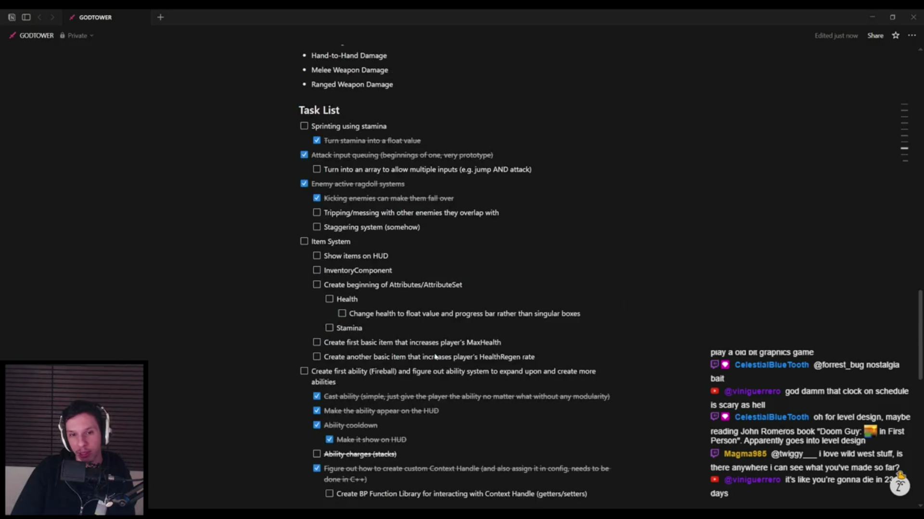
{"action": "scroll", "coordinate": [435, 357], "scroll_direction": "down", "scroll_amount": 12}
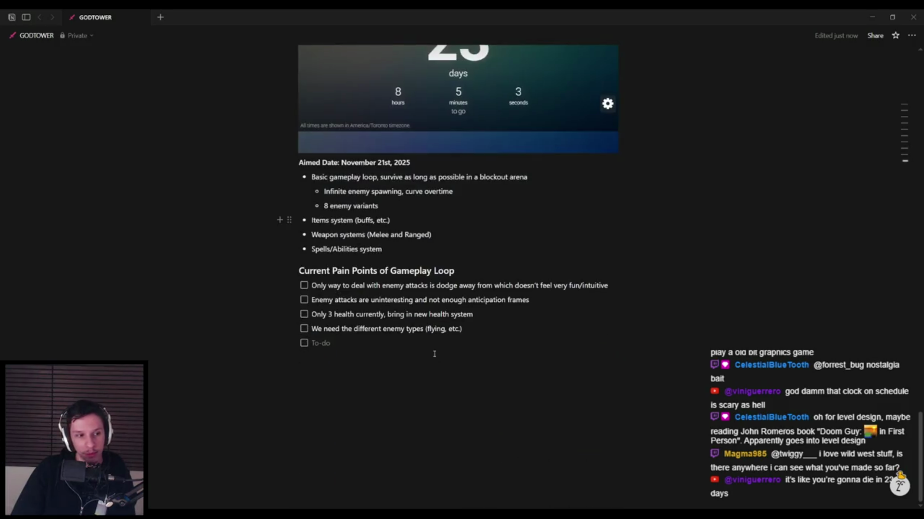
{"action": "scroll", "coordinate": [435, 354], "scroll_direction": "up", "scroll_amount": 5}
{"action": "scroll", "coordinate": [434, 355], "scroll_direction": "down", "scroll_amount": 2}
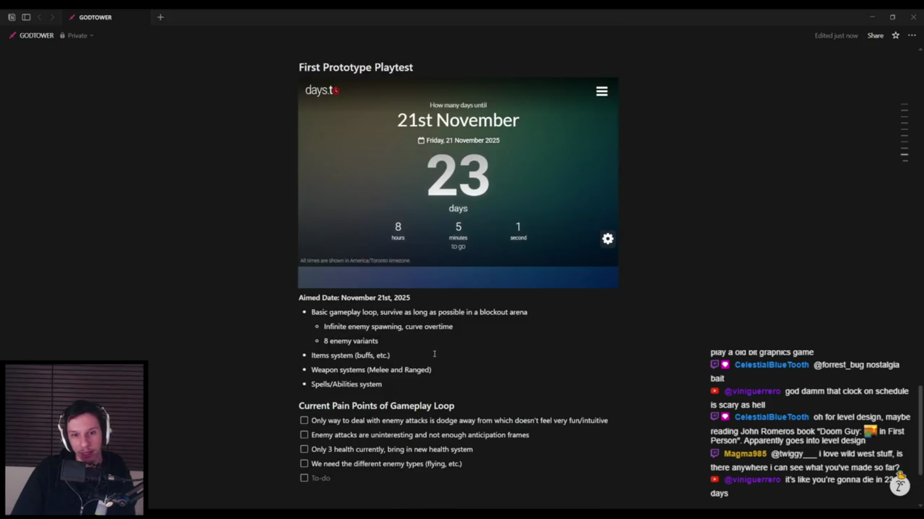
{"action": "scroll", "coordinate": [434, 354], "scroll_direction": "up", "scroll_amount": 1}
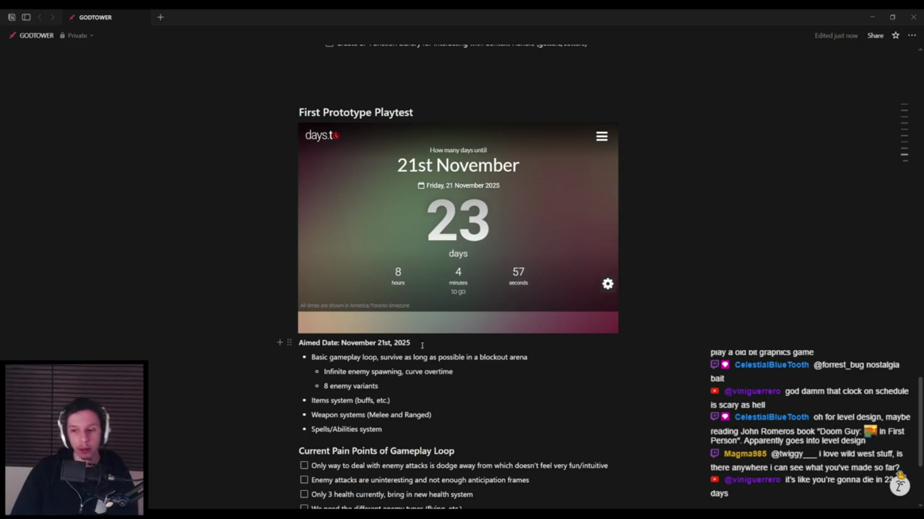
{"action": "scroll", "coordinate": [423, 352], "scroll_direction": "down", "scroll_amount": 1}
{"action": "scroll", "coordinate": [424, 352], "scroll_direction": "down", "scroll_amount": 1}
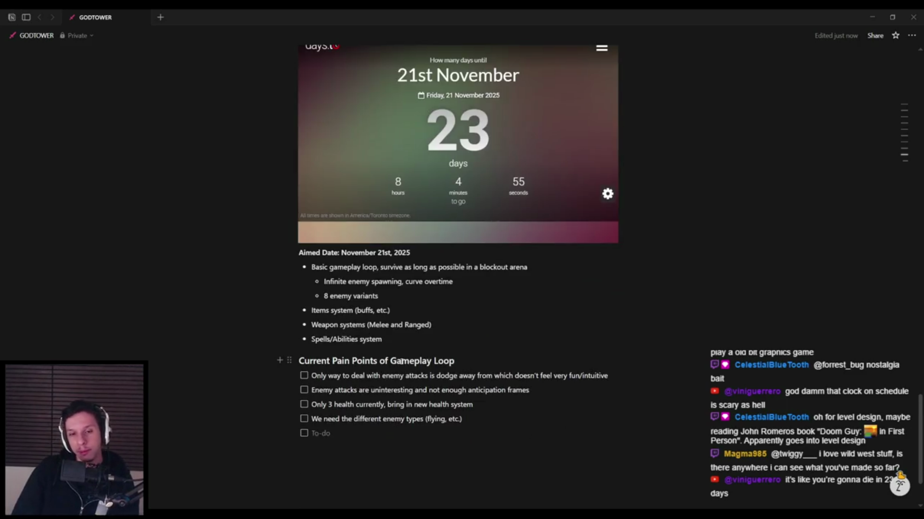
{"action": "scroll", "coordinate": [398, 361], "scroll_direction": "down", "scroll_amount": 2}
{"action": "scroll", "coordinate": [397, 360], "scroll_direction": "up", "scroll_amount": 1}
{"action": "scroll", "coordinate": [398, 361], "scroll_direction": "up", "scroll_amount": 11}
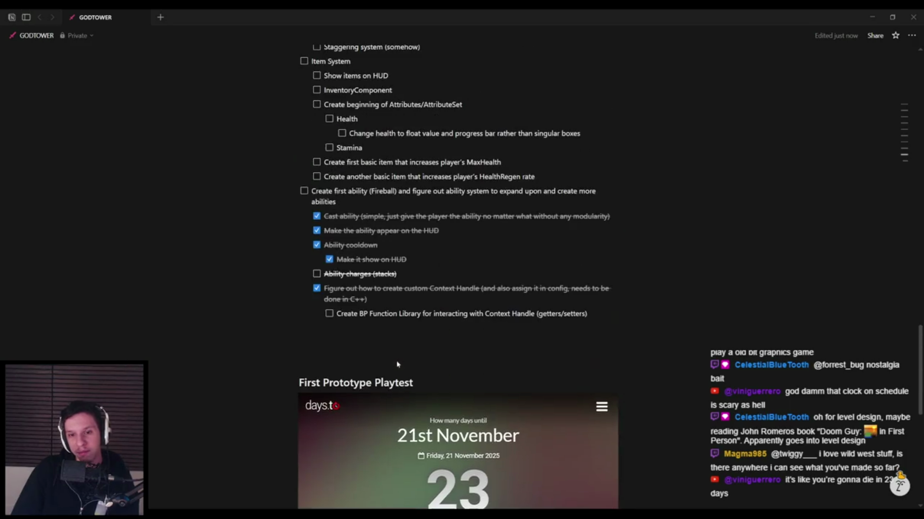
{"action": "scroll", "coordinate": [410, 395], "scroll_direction": "up", "scroll_amount": 17}
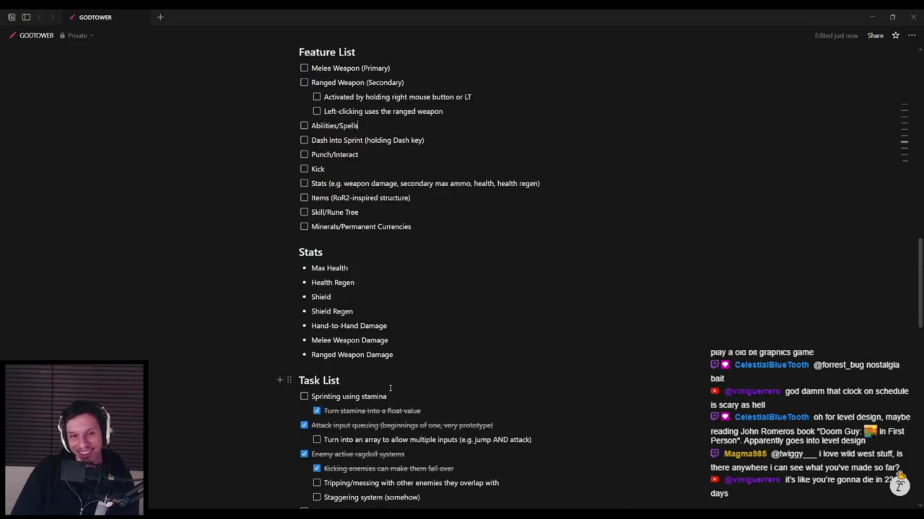
{"action": "scroll", "coordinate": [388, 388], "scroll_direction": "up", "scroll_amount": 4}
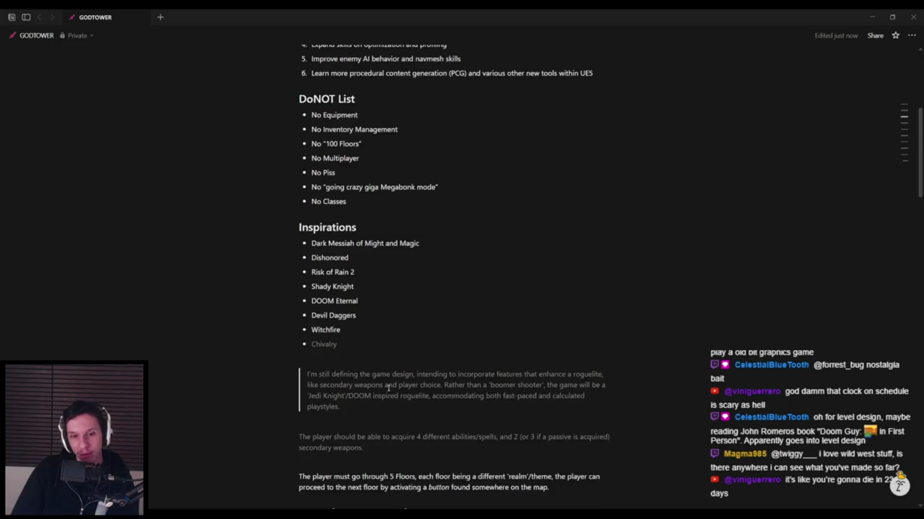
{"action": "scroll", "coordinate": [389, 387], "scroll_direction": "up", "scroll_amount": 4}
{"action": "scroll", "coordinate": [388, 385], "scroll_direction": "down", "scroll_amount": 6}
{"action": "scroll", "coordinate": [387, 382], "scroll_direction": "down", "scroll_amount": 20}
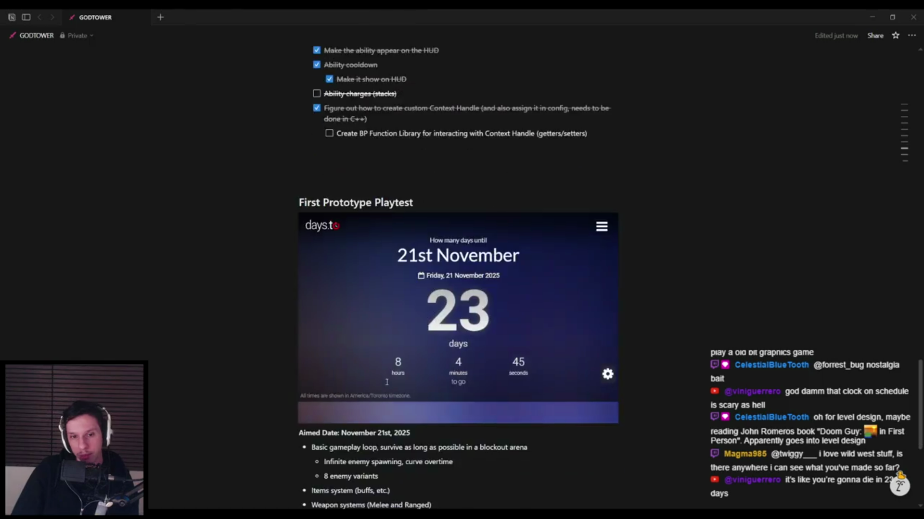
{"action": "scroll", "coordinate": [386, 382], "scroll_direction": "down", "scroll_amount": 1}
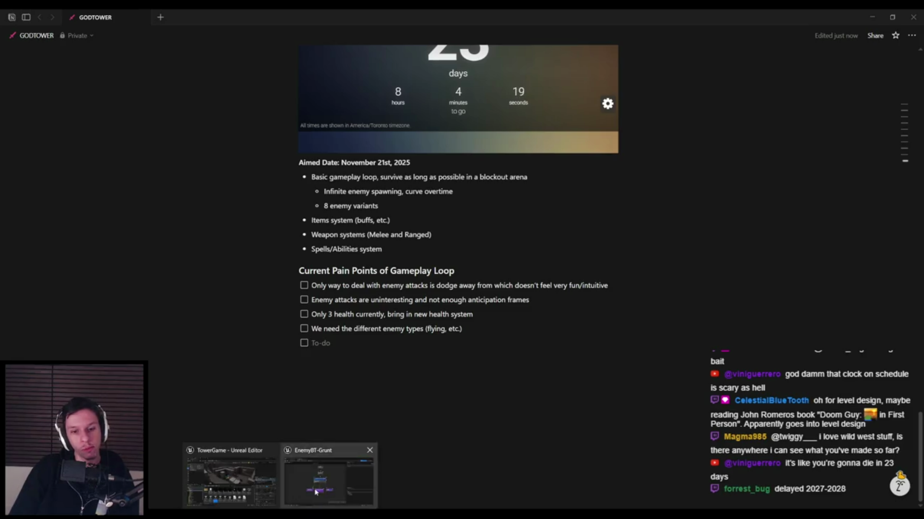
In EnemyBT-Grunt, inspect the Move To task's AllowStrafe binding options.
{"action": "left_click", "coordinate": [317, 480]}
{"action": "scroll", "coordinate": [281, 396], "scroll_direction": "down", "scroll_amount": 1}
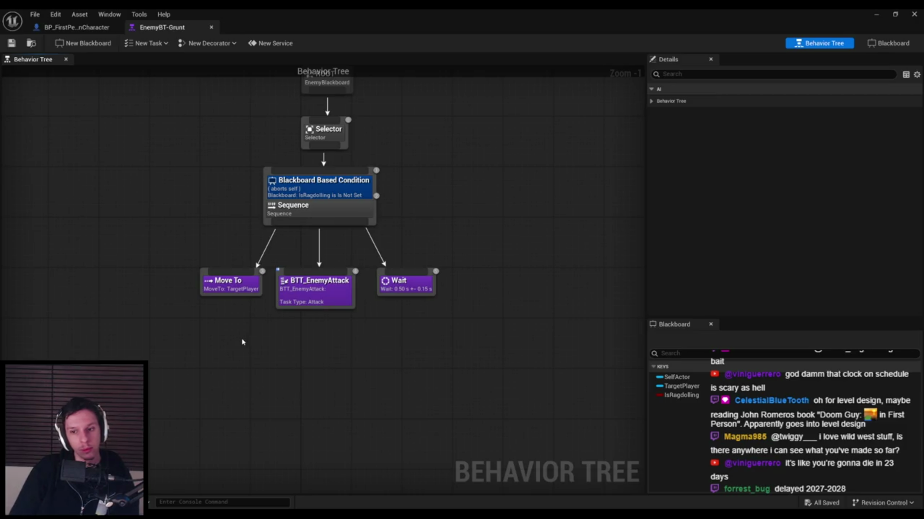
{"action": "left_click", "coordinate": [210, 291]}
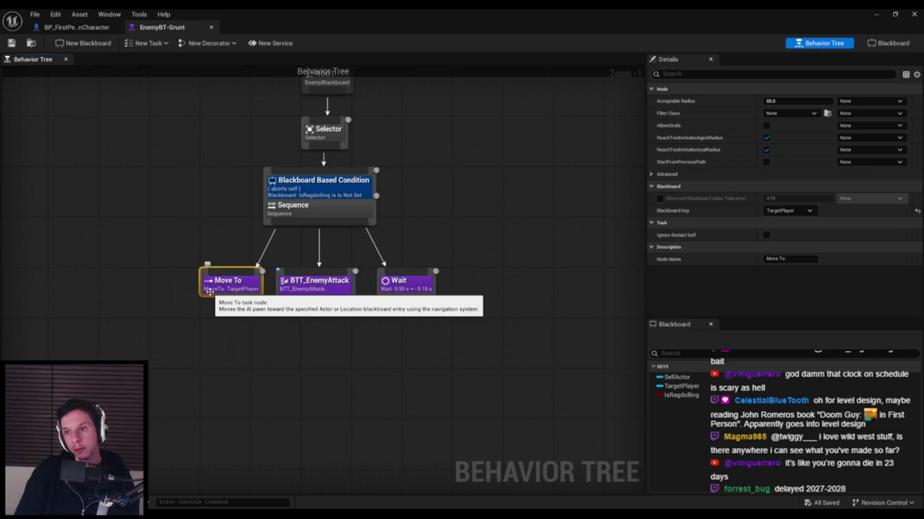
{"action": "left_click", "coordinate": [856, 126]}
{"action": "left_click", "coordinate": [855, 140]}
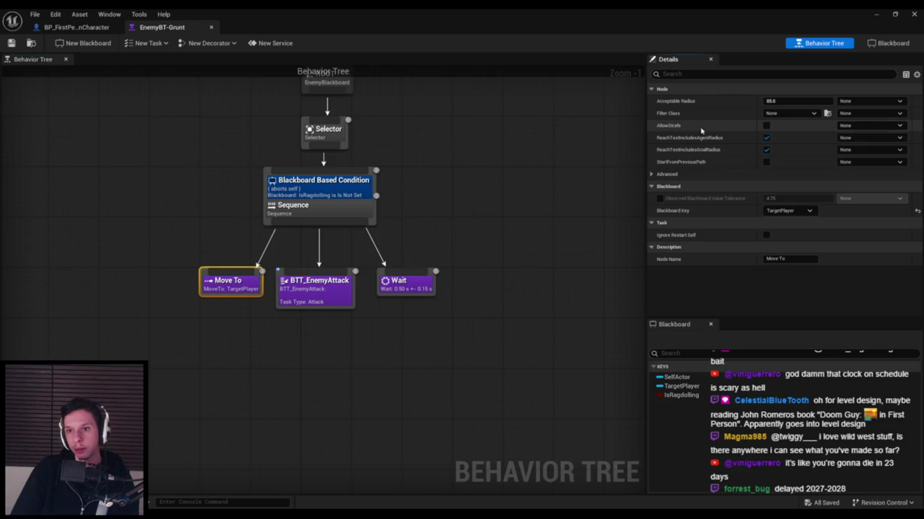
{"action": "left_click", "coordinate": [872, 127]}
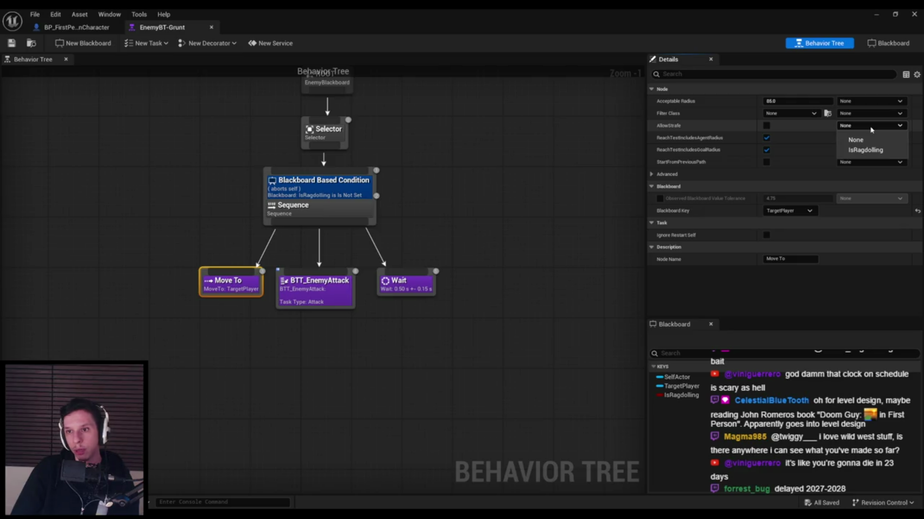
{"action": "left_click", "coordinate": [873, 129]}
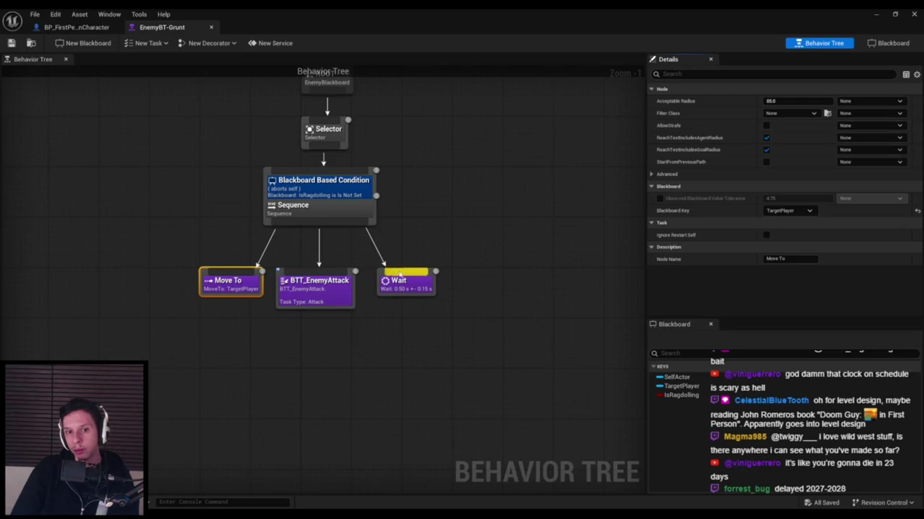
Review BTT_EnemyAttack and the Wait task's Wait Time and Random Deviation bindings.
{"action": "left_click", "coordinate": [323, 286]}
{"action": "left_click", "coordinate": [404, 284]}
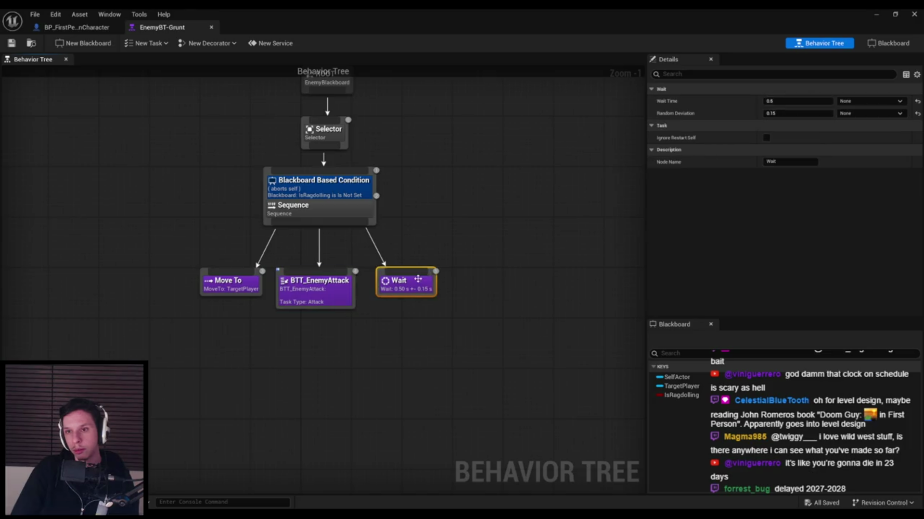
{"action": "left_click", "coordinate": [871, 101]}
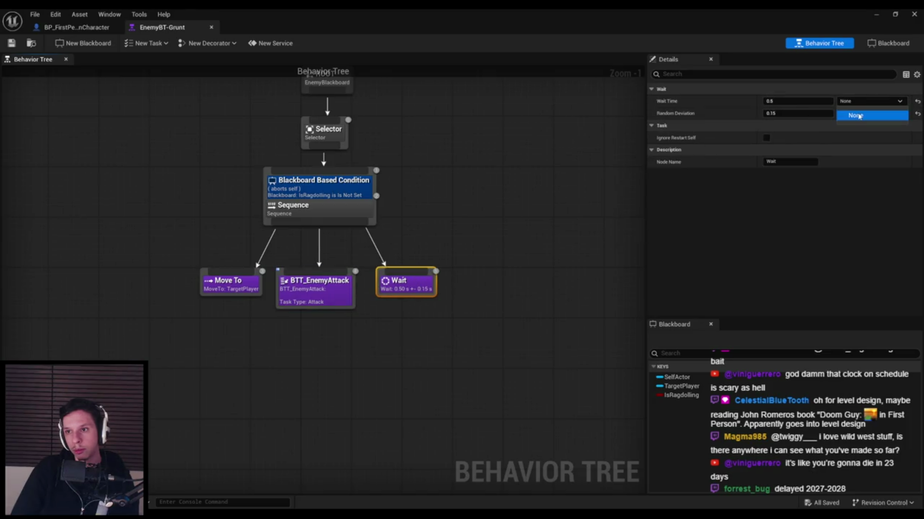
{"action": "left_click", "coordinate": [859, 117]}
{"action": "left_click", "coordinate": [870, 113]}
{"action": "left_click", "coordinate": [859, 128]}
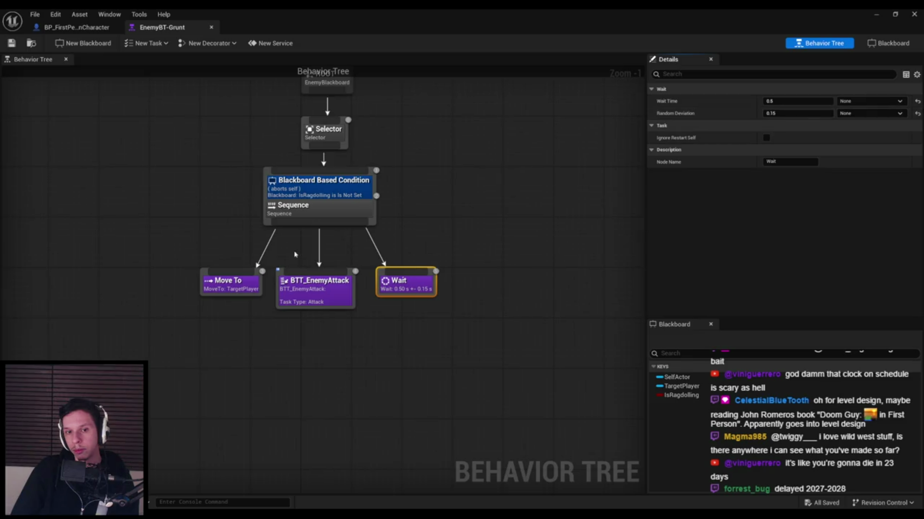
On Move To, try binding AllowStrafe to IsRagdolling, reset it to None, keep TargetPlayer as key.
{"action": "left_click", "coordinate": [234, 283]}
{"action": "left_click", "coordinate": [871, 125]}
{"action": "left_click", "coordinate": [859, 149]}
{"action": "left_click", "coordinate": [859, 127]}
{"action": "left_click", "coordinate": [856, 137]}
{"action": "left_click", "coordinate": [857, 114]}
{"action": "left_click", "coordinate": [853, 127]}
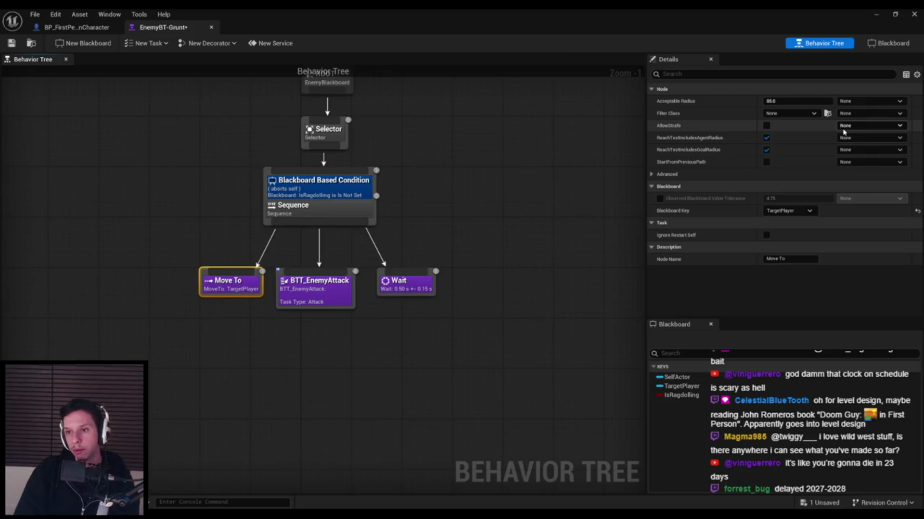
{"action": "left_click", "coordinate": [789, 211]}
{"action": "left_click", "coordinate": [780, 235]}
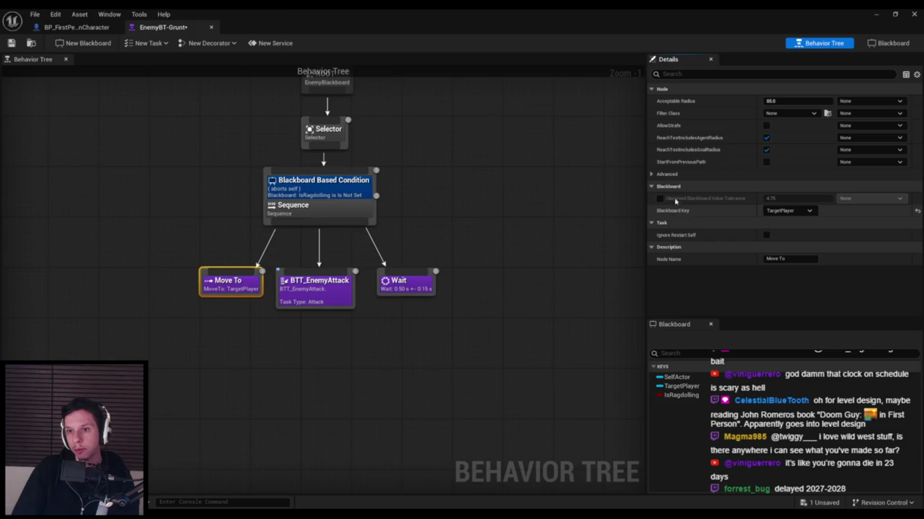
Uncheck RequireNavigableEndLocation in Move To's Advanced options and minimize the Behavior Tree window.
{"action": "left_click", "coordinate": [671, 174]}
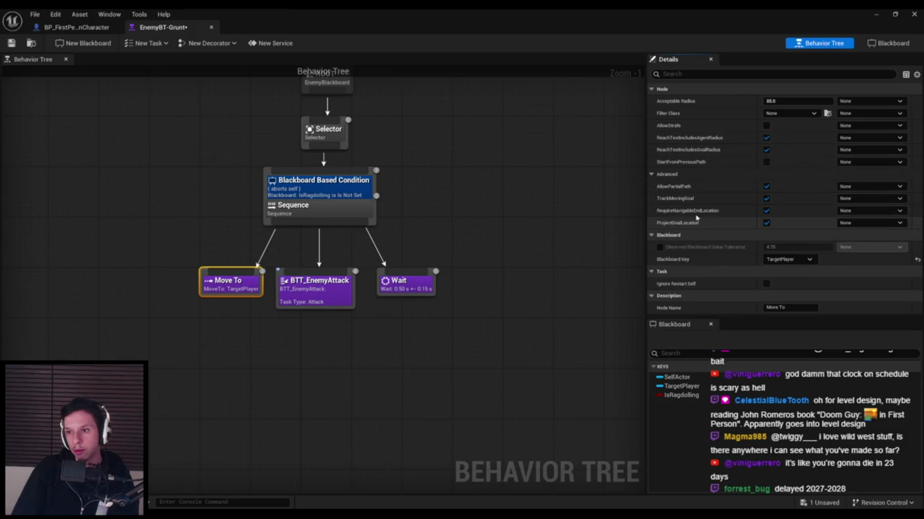
{"action": "mouse_move", "coordinate": [686, 200]}
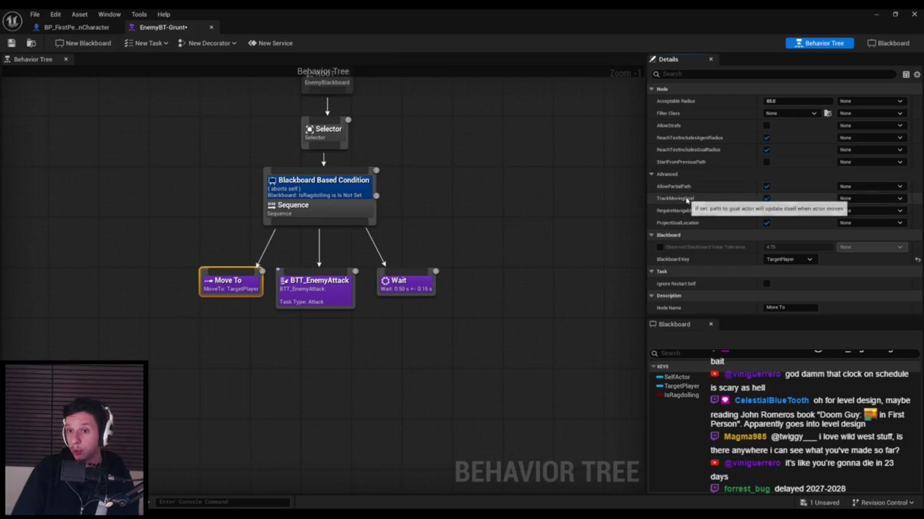
{"action": "mouse_move", "coordinate": [693, 226]}
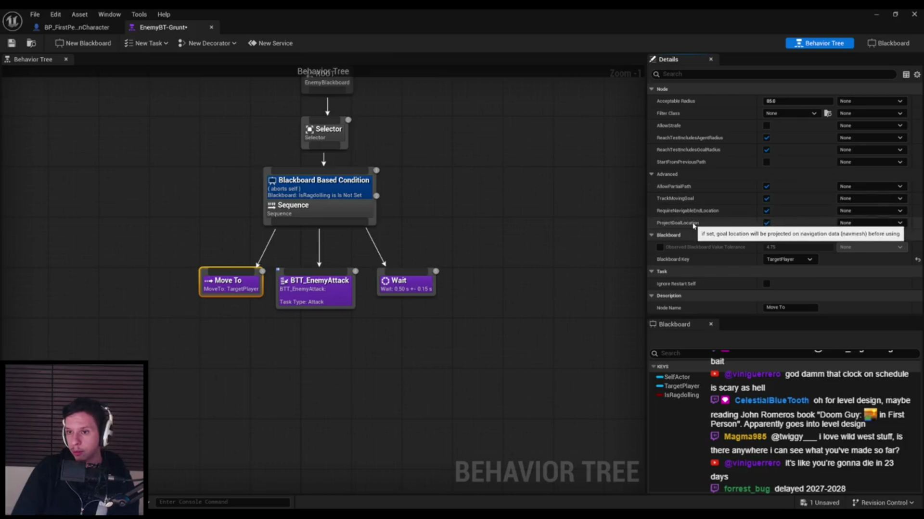
{"action": "left_click", "coordinate": [766, 210]}
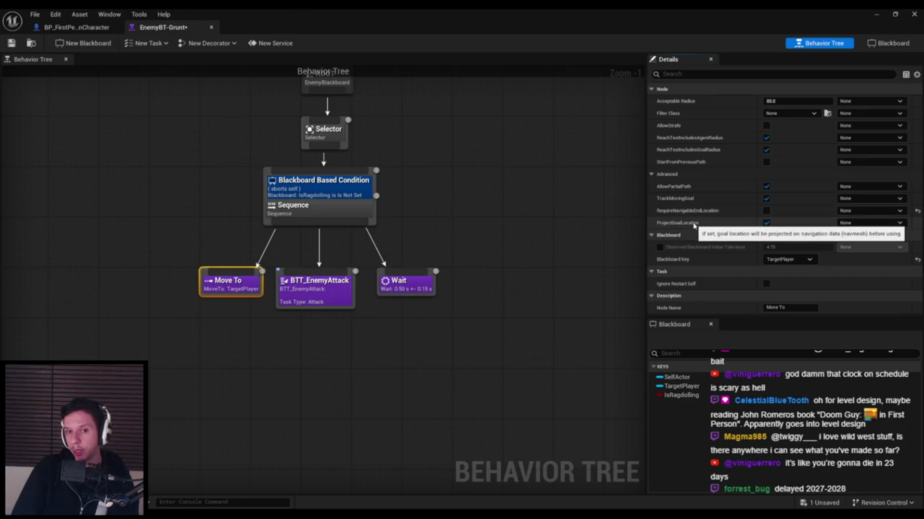
{"action": "left_click", "coordinate": [876, 16]}
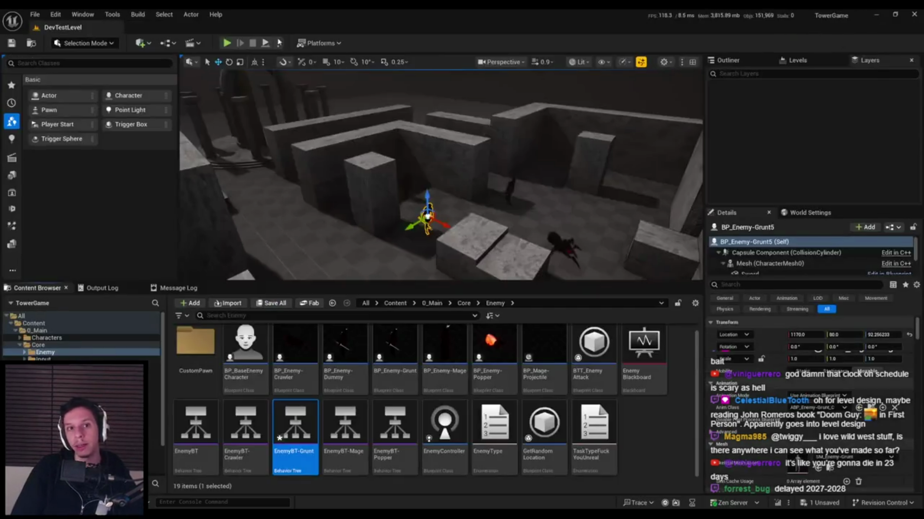
Playtest the level, advancing on the red grunts and swinging the sword, then stop.
{"action": "scroll", "coordinate": [335, 115], "scroll_direction": "up", "scroll_amount": 3}
{"action": "key", "text": "alt+p"}
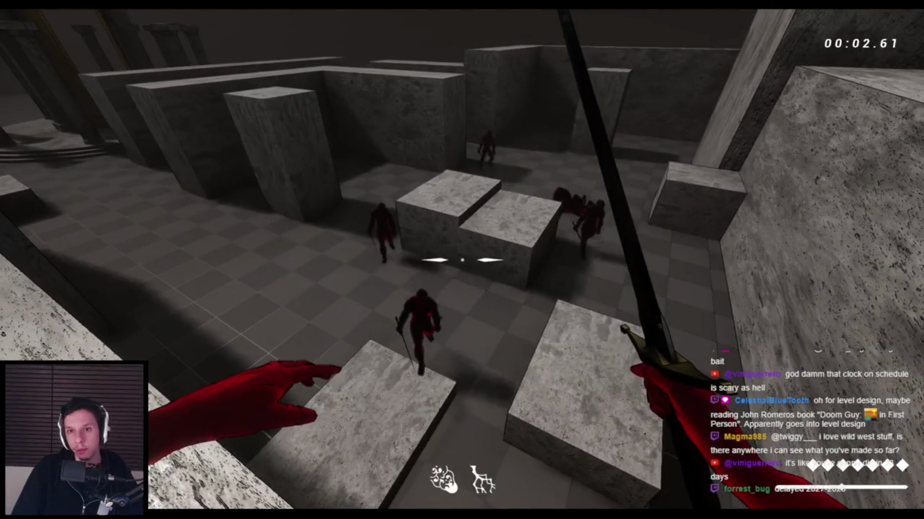
{"action": "key", "text": "w"}
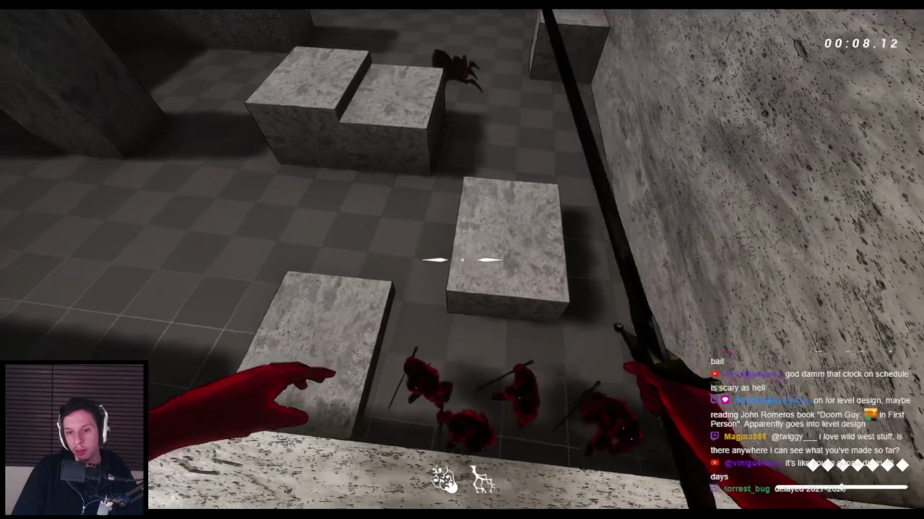
{"action": "left_click", "coordinate": [462, 261]}
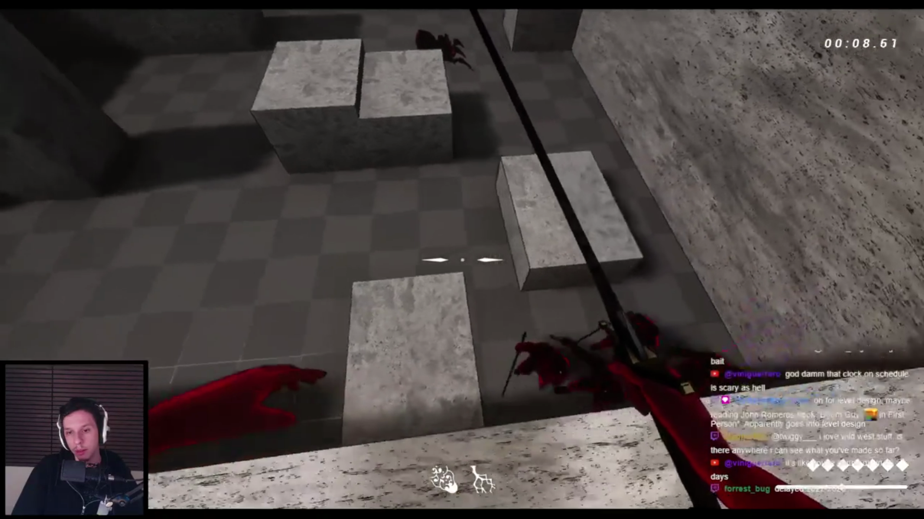
{"action": "key", "text": "Escape"}
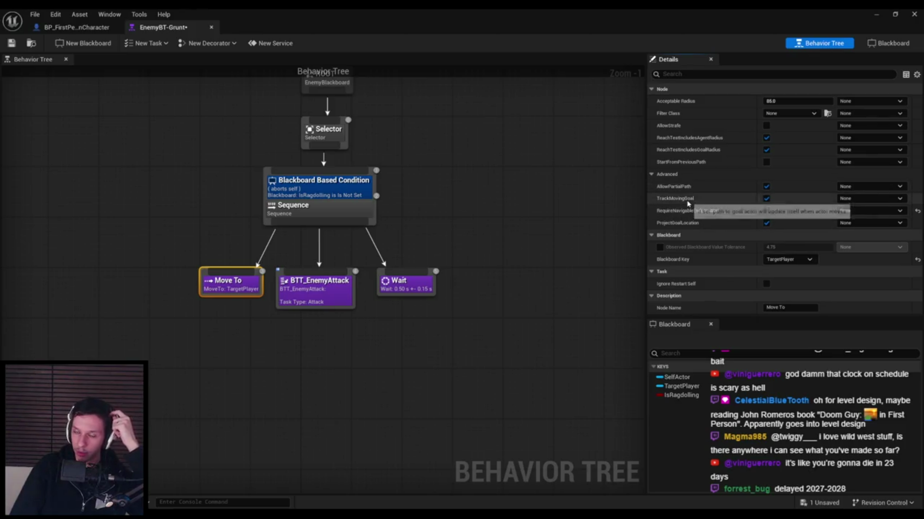
Save the EnemyBT-Grunt behavior tree and return to the full DevTestLevel level editor layout.
{"action": "mouse_move", "coordinate": [684, 165]}
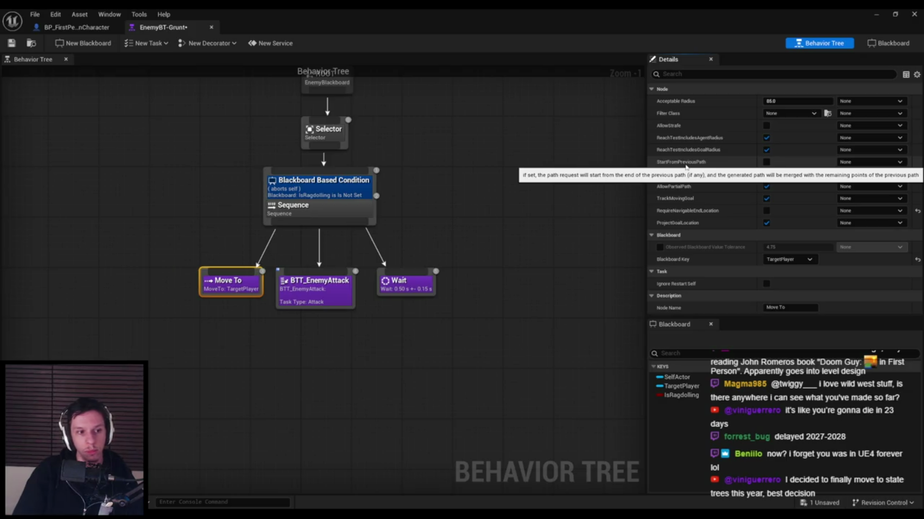
{"action": "left_click", "coordinate": [17, 46]}
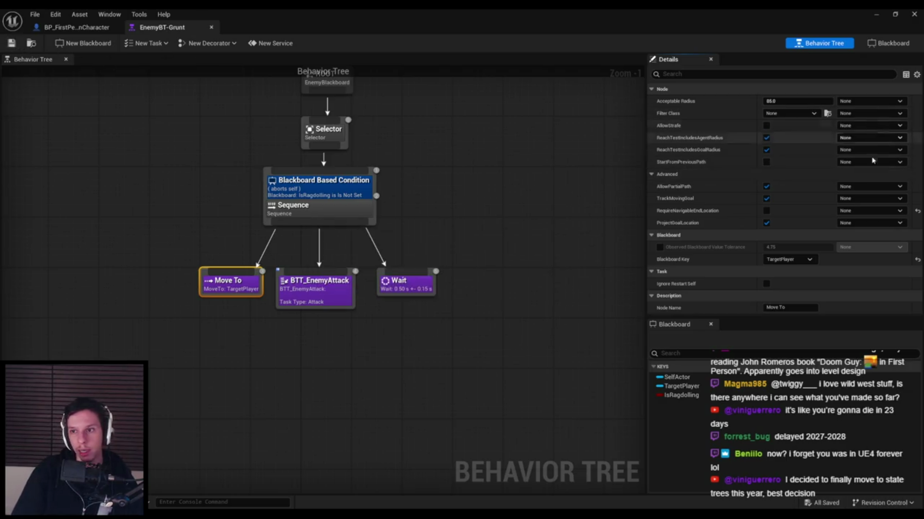
{"action": "left_click", "coordinate": [77, 27]}
{"action": "left_click", "coordinate": [162, 28]}
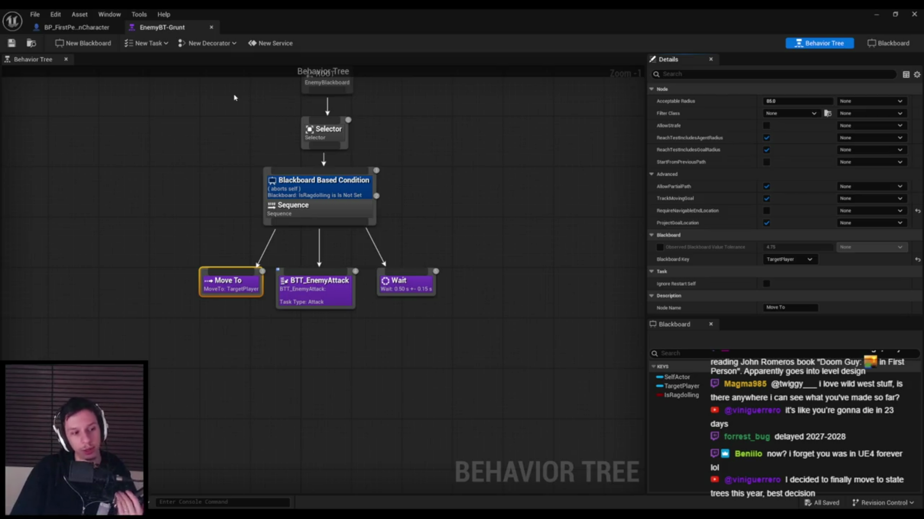
{"action": "key", "text": "alt+Tab"}
{"action": "key", "text": "F11"}
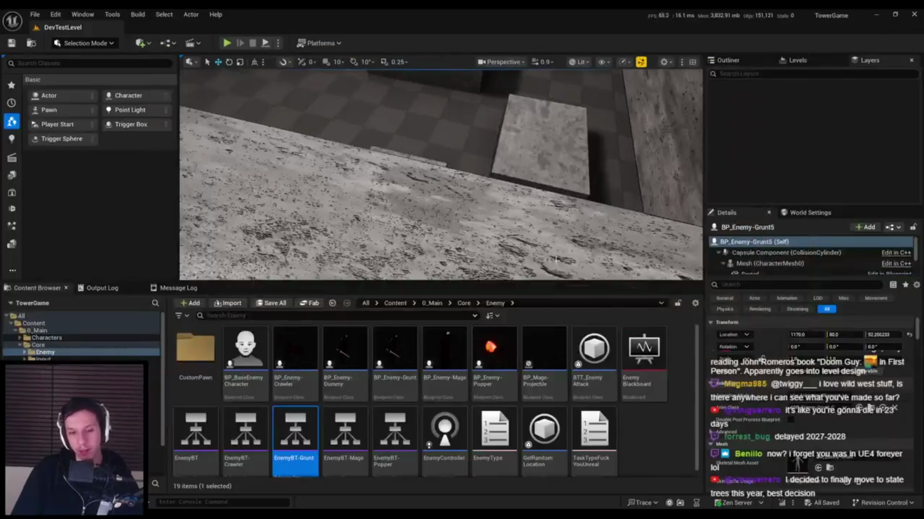
{"action": "right_click", "coordinate": [651, 452]}
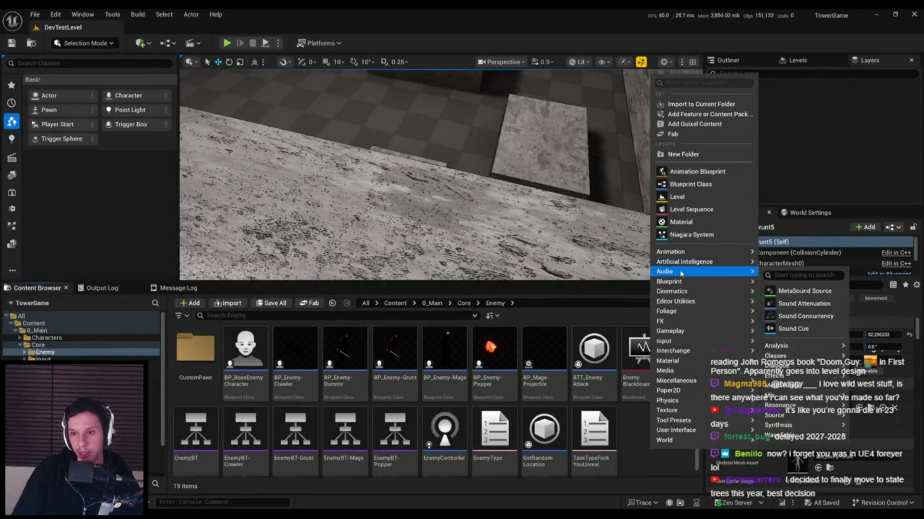
{"action": "mouse_move", "coordinate": [672, 263]}
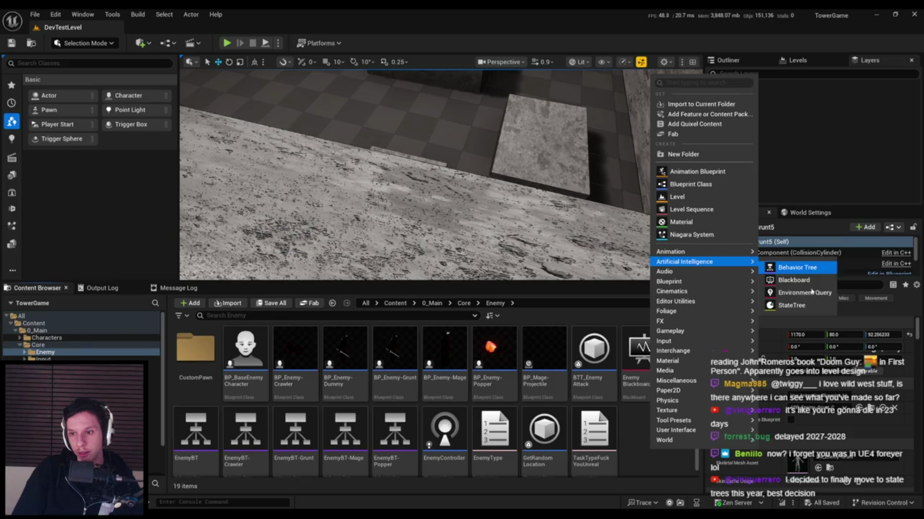
{"action": "left_click", "coordinate": [791, 305]}
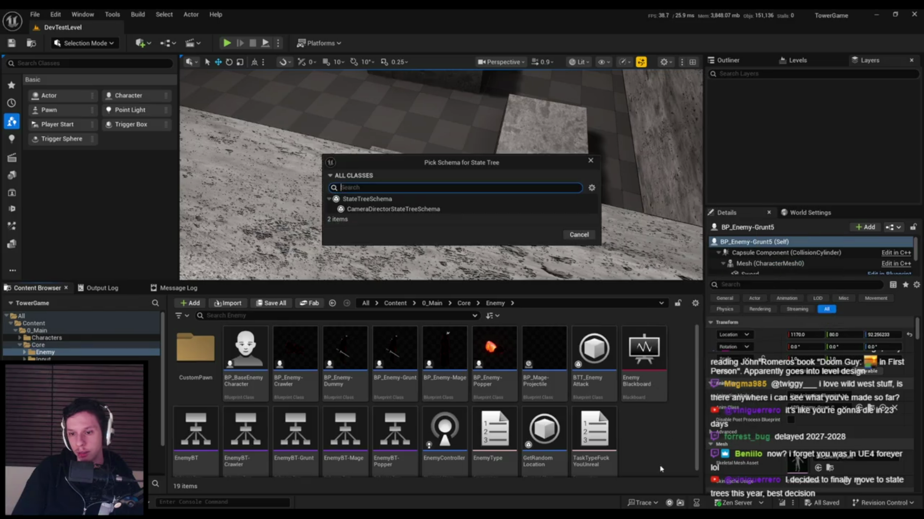
{"action": "left_click", "coordinate": [383, 199]}
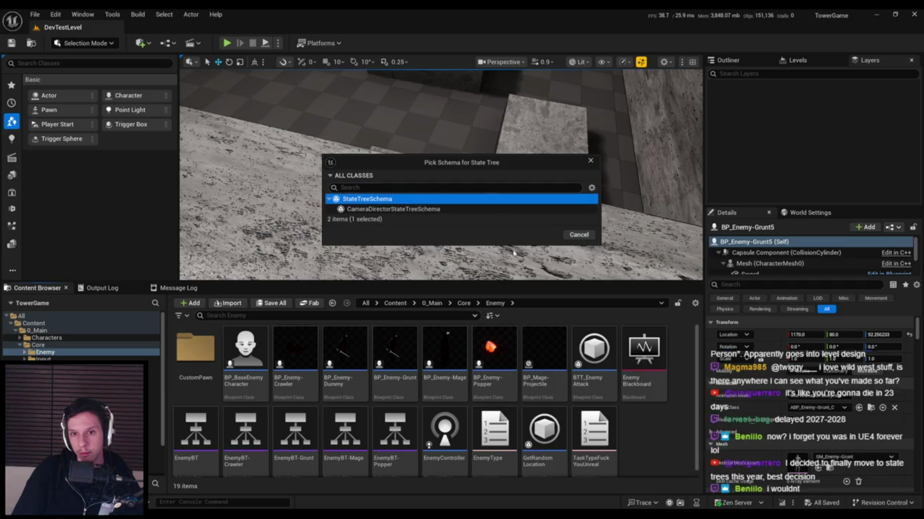
{"action": "left_click", "coordinate": [406, 209]}
{"action": "left_click", "coordinate": [397, 202]}
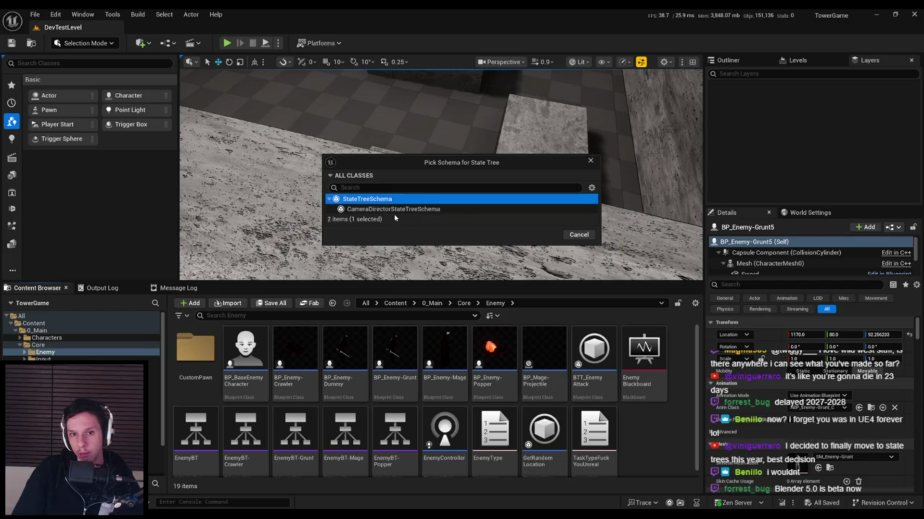
{"action": "left_click", "coordinate": [591, 188]}
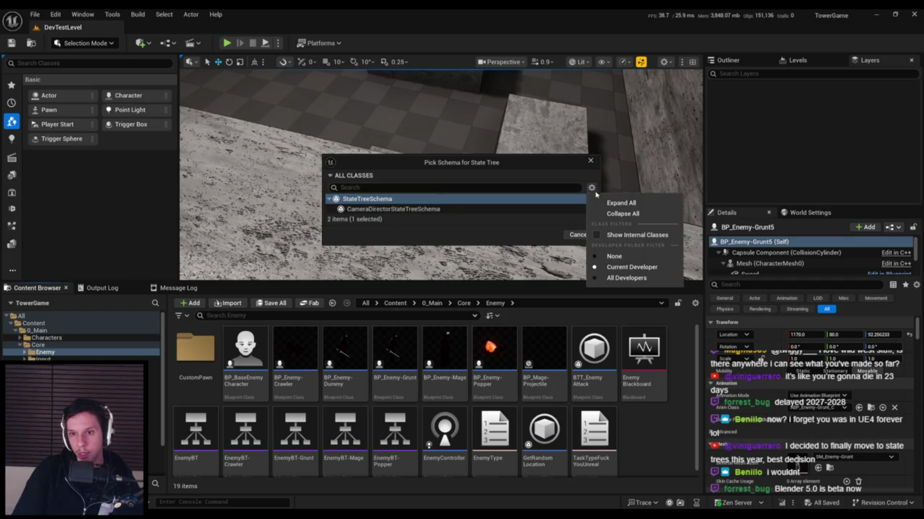
{"action": "left_click", "coordinate": [596, 236]}
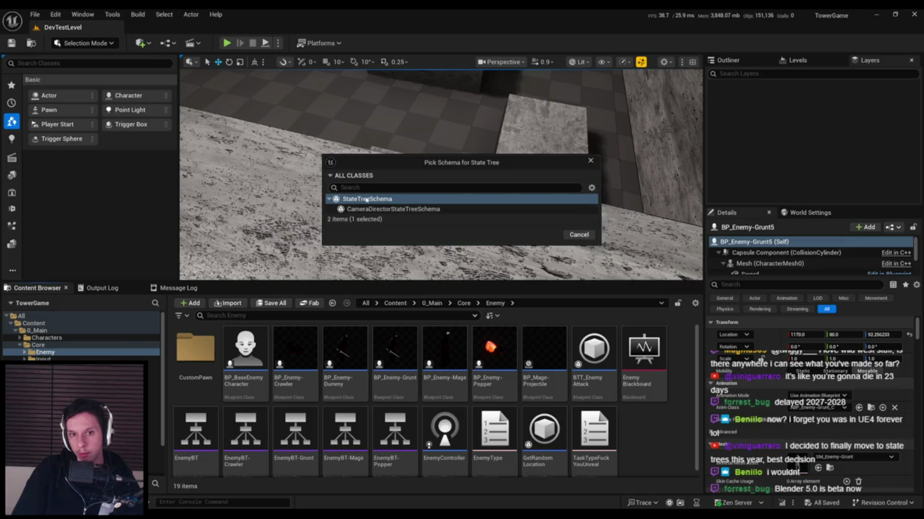
{"action": "left_click", "coordinate": [590, 162]}
{"action": "right_click", "coordinate": [654, 433]}
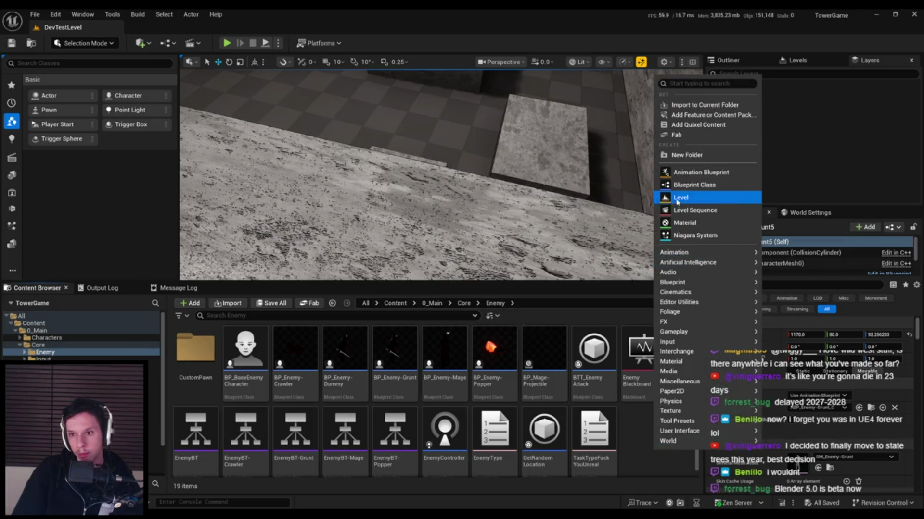
Browse the StateTree evaluator and task base classes in the Blueprint parent class picker, then close it.
{"action": "left_click", "coordinate": [680, 200]}
{"action": "type", "text": "statetree"}
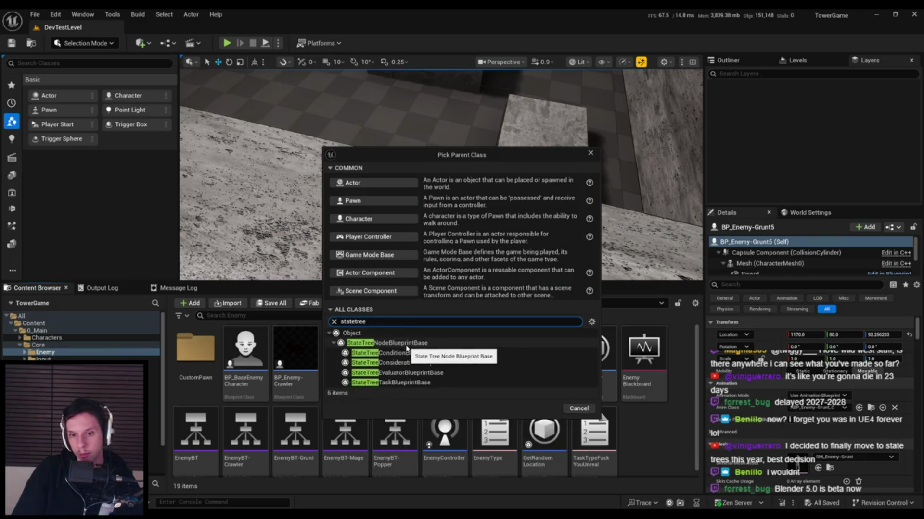
{"action": "left_click", "coordinate": [405, 343]}
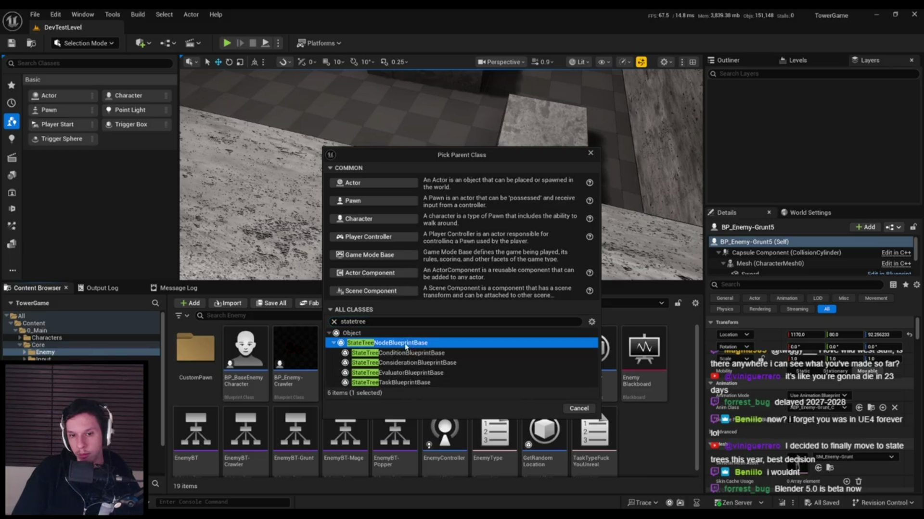
{"action": "left_click", "coordinate": [399, 353]}
{"action": "left_click", "coordinate": [399, 343]}
{"action": "left_click", "coordinate": [396, 373]}
{"action": "left_click", "coordinate": [393, 383]}
{"action": "left_click", "coordinate": [541, 409]}
Create a StateTree asset with StateTreeSchema, keeping the name NewStateTree, and open it.
{"action": "right_click", "coordinate": [657, 373]}
{"action": "mouse_move", "coordinate": [674, 374]}
{"action": "mouse_move", "coordinate": [675, 422]}
{"action": "mouse_move", "coordinate": [668, 399]}
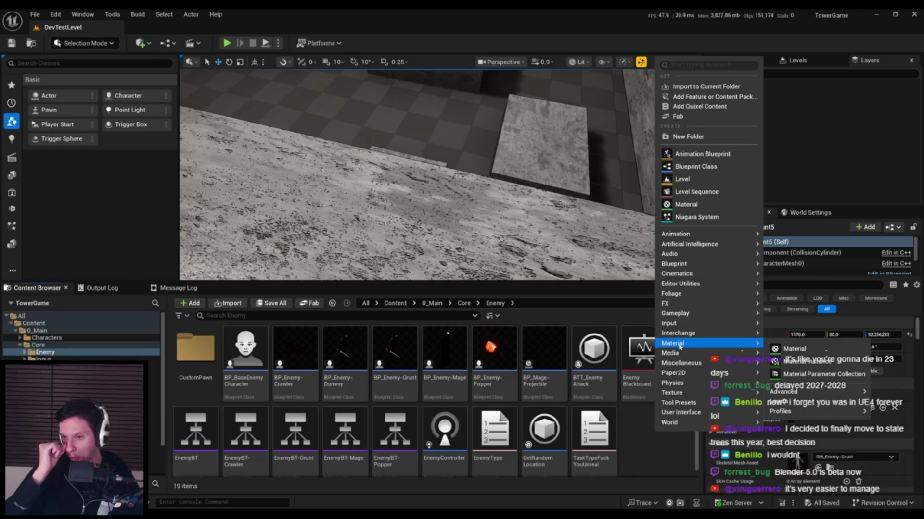
{"action": "mouse_move", "coordinate": [675, 323]}
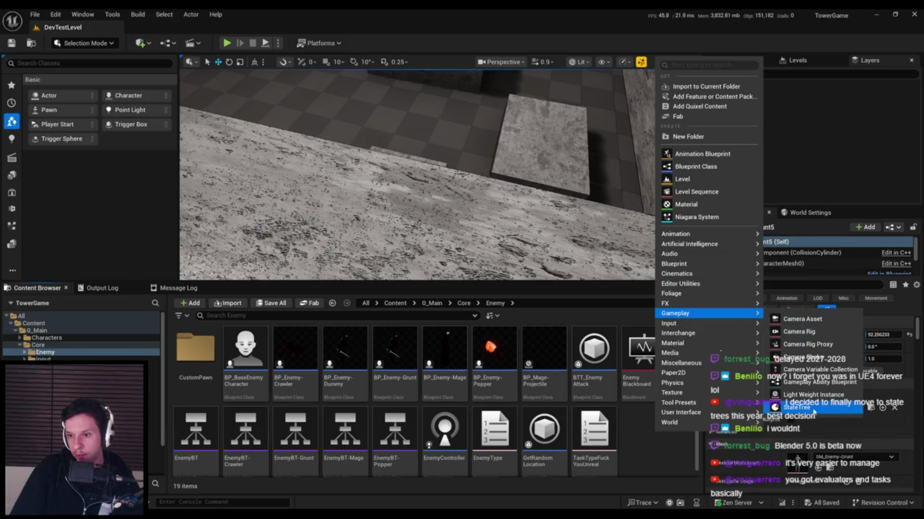
{"action": "left_click", "coordinate": [793, 408]}
{"action": "left_click", "coordinate": [404, 211]}
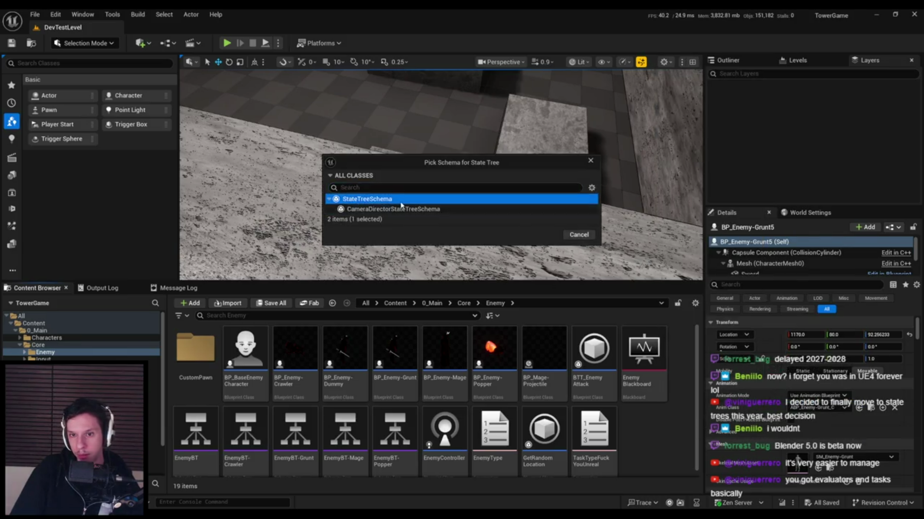
{"action": "left_click", "coordinate": [542, 234]}
{"action": "key", "text": "Return"}
{"action": "double_click", "coordinate": [597, 432]}
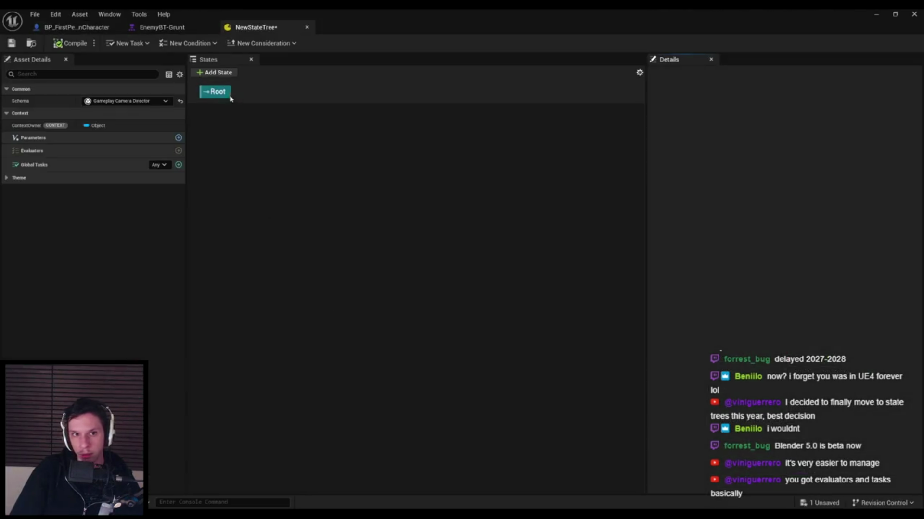
Check the schema list keeping Gameplay Camera Director, add then remove a NewProperty parameter.
{"action": "left_click", "coordinate": [122, 101]}
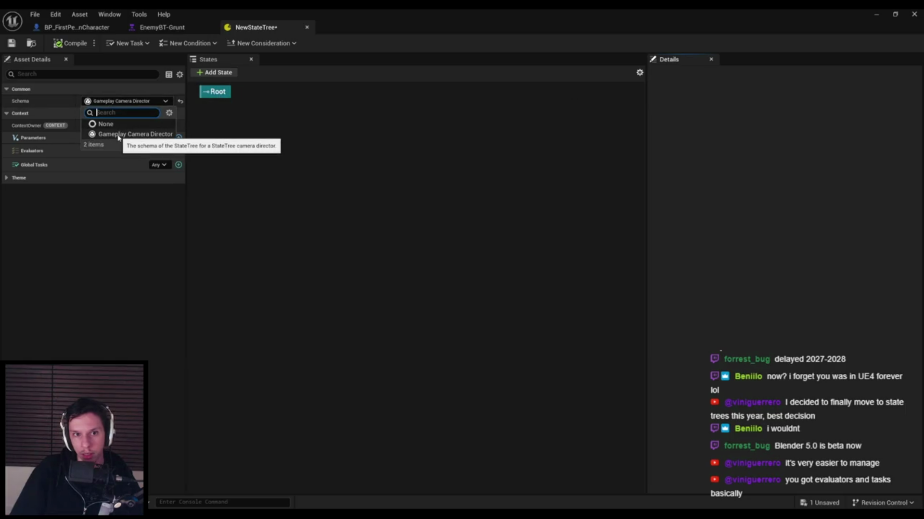
{"action": "left_click", "coordinate": [113, 234]}
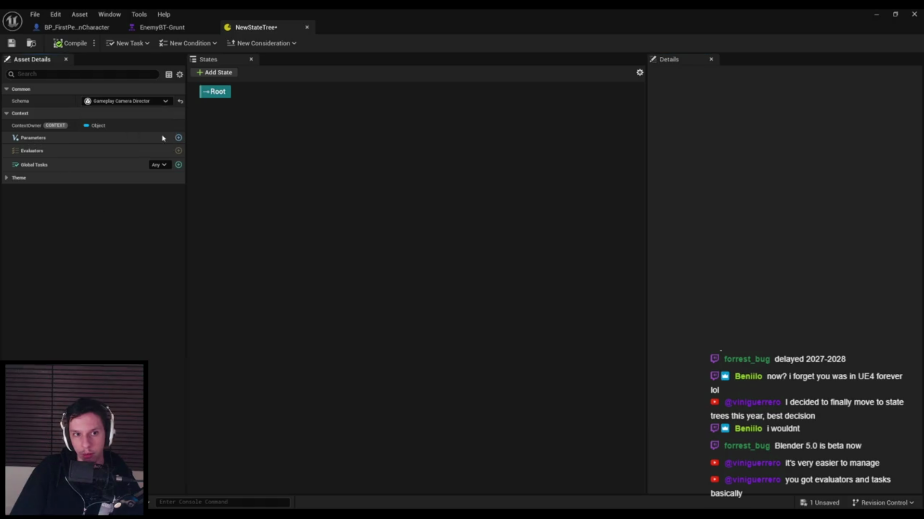
{"action": "left_click", "coordinate": [178, 138]}
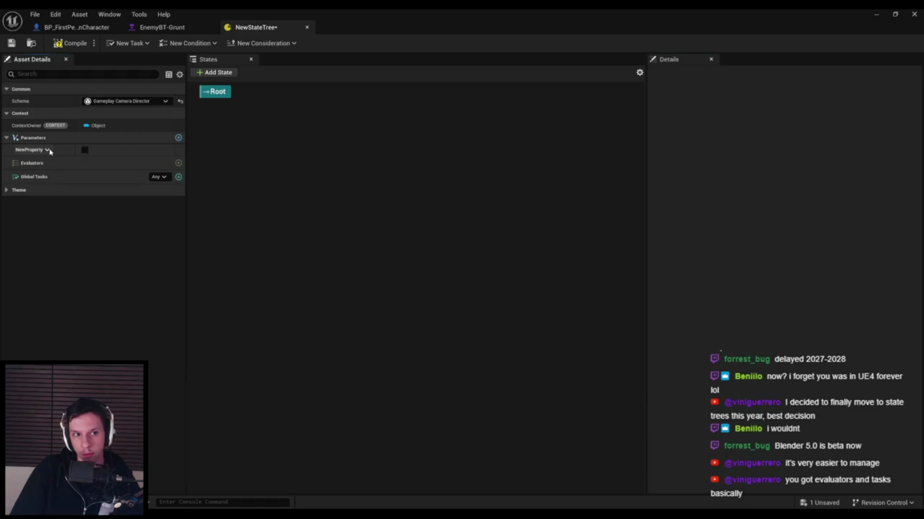
{"action": "left_click", "coordinate": [46, 149]}
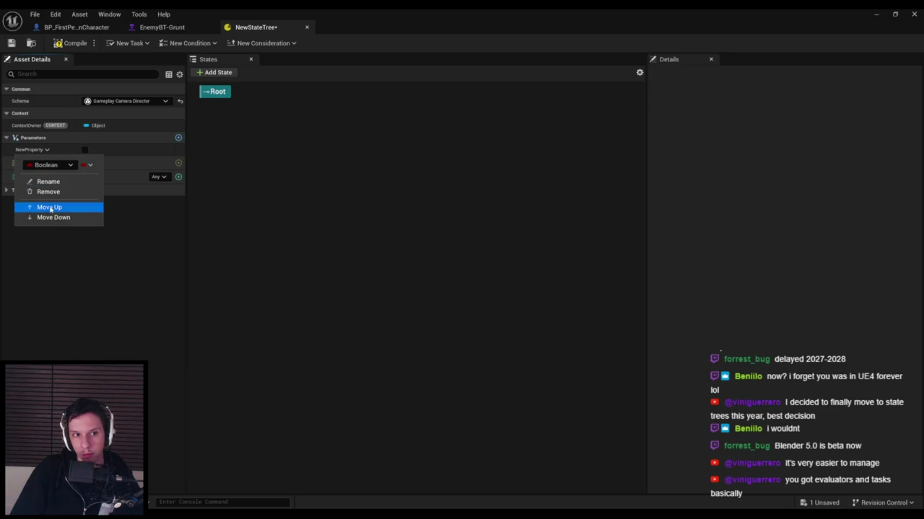
{"action": "left_click", "coordinate": [49, 191]}
{"action": "left_click", "coordinate": [178, 150]}
{"action": "left_click", "coordinate": [153, 211]}
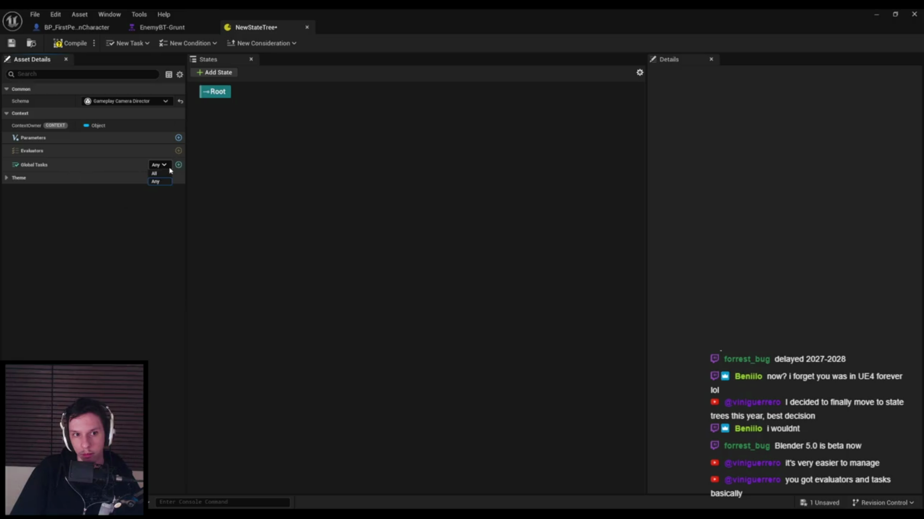
Expand the Theme colour settings, then add a child state under Root.
{"action": "left_click", "coordinate": [7, 178]}
{"action": "left_click", "coordinate": [6, 190]}
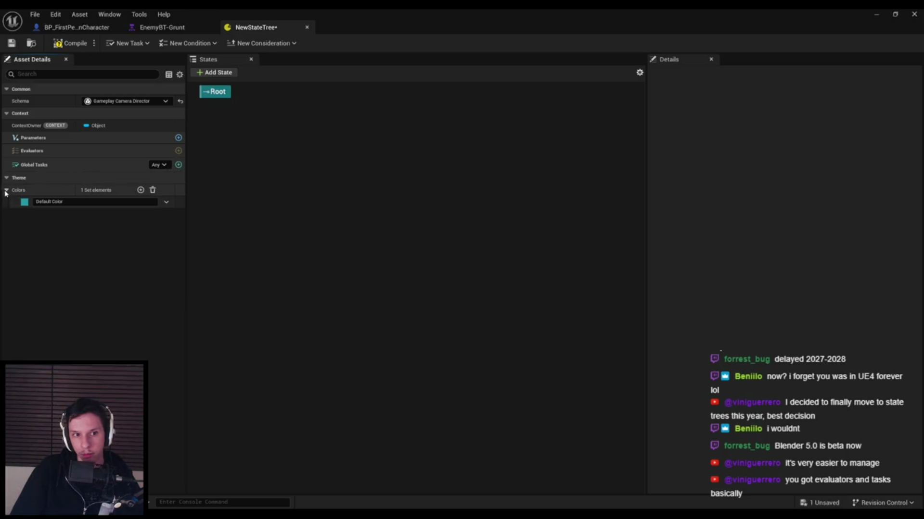
{"action": "left_click", "coordinate": [216, 94]}
{"action": "right_click", "coordinate": [217, 96]}
{"action": "left_click", "coordinate": [217, 73]}
{"action": "key", "text": "Return"}
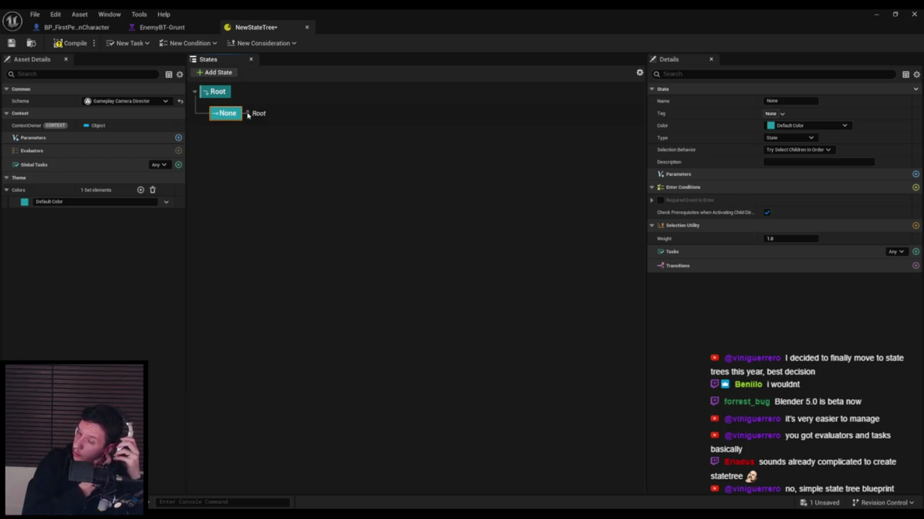
Add an on-completed transition, try targets None and Root, then delete it.
{"action": "left_click", "coordinate": [915, 266]}
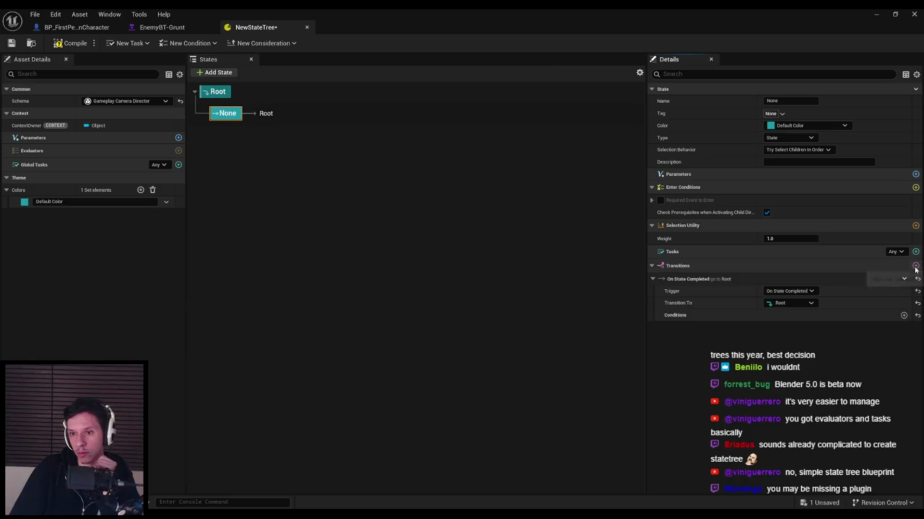
{"action": "left_click", "coordinate": [781, 304]}
{"action": "left_click", "coordinate": [783, 304]}
{"action": "left_click", "coordinate": [783, 305]}
{"action": "left_click", "coordinate": [783, 306]}
{"action": "left_click", "coordinate": [784, 307]}
{"action": "left_click", "coordinate": [785, 318]}
{"action": "left_click", "coordinate": [787, 307]}
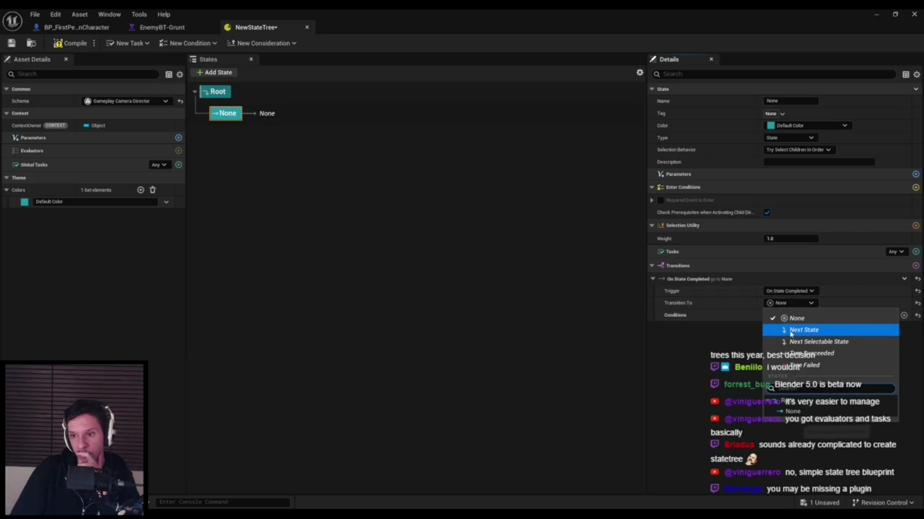
{"action": "left_click", "coordinate": [800, 403]}
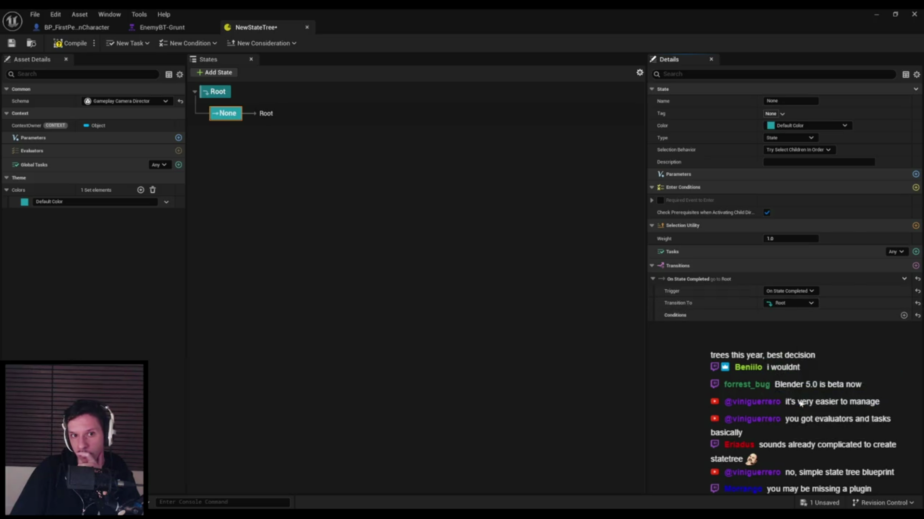
{"action": "left_click", "coordinate": [904, 279]}
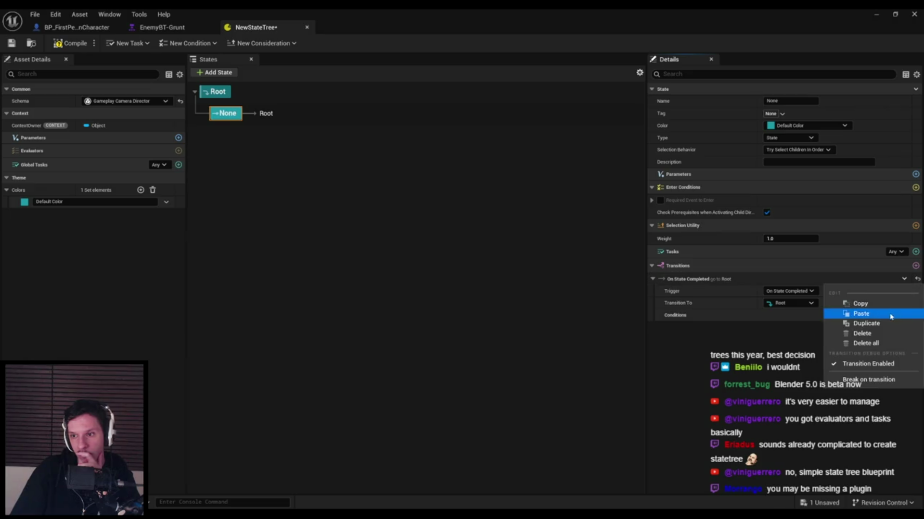
{"action": "left_click", "coordinate": [871, 333]}
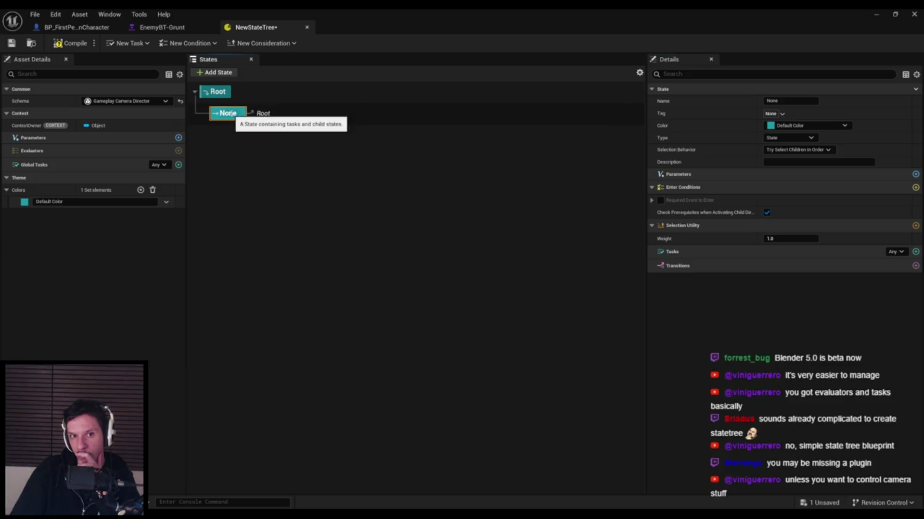
Reselect the child state, close the NewStateTree editor and minimize the asset editor window.
{"action": "left_click", "coordinate": [233, 144]}
{"action": "left_click", "coordinate": [229, 118]}
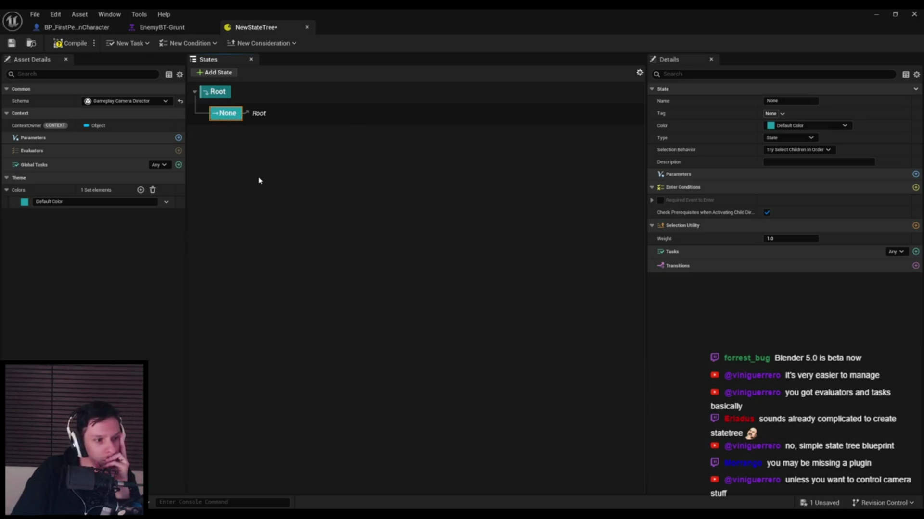
{"action": "left_click", "coordinate": [307, 27]}
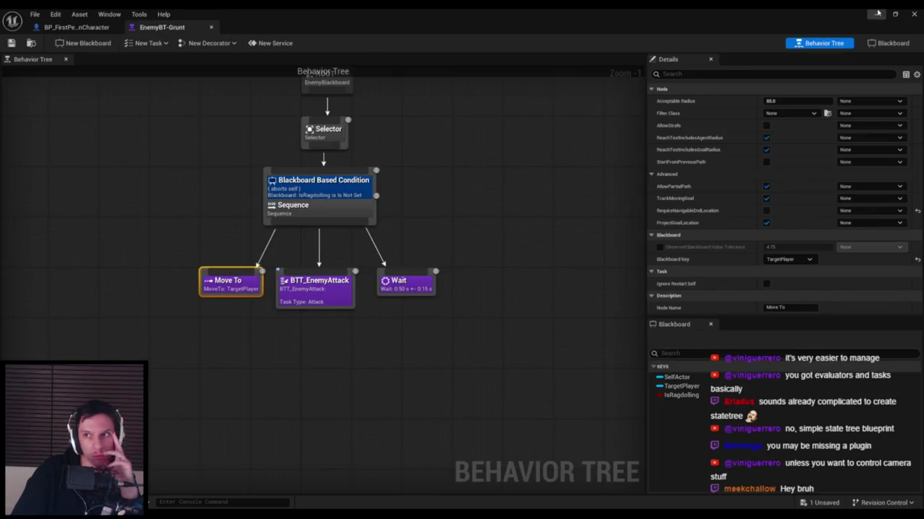
{"action": "left_click", "coordinate": [876, 13]}
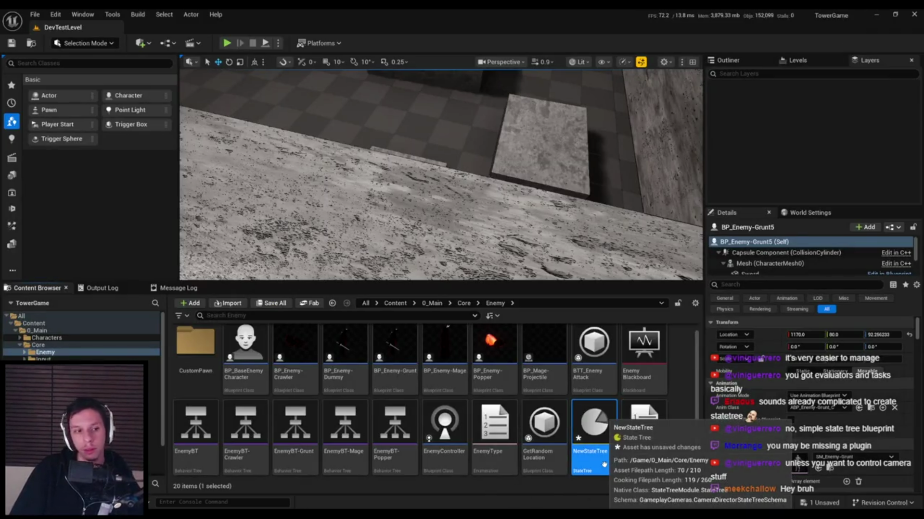
Delete NewStateTree, then start a CameraDirectorStateTreeSchema StateTree and cancel the schema dialog.
{"action": "key", "text": "Delete"}
{"action": "left_click", "coordinate": [427, 411]}
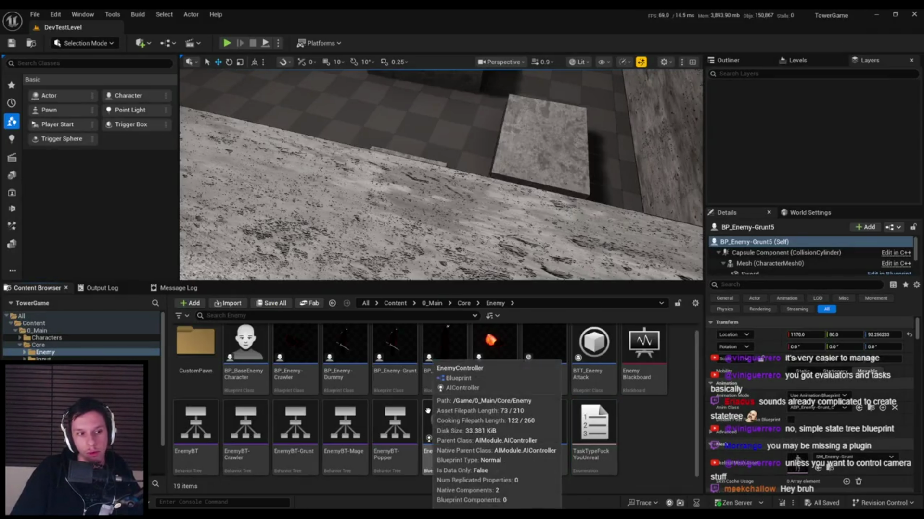
{"action": "right_click", "coordinate": [631, 427]}
{"action": "mouse_move", "coordinate": [654, 357]}
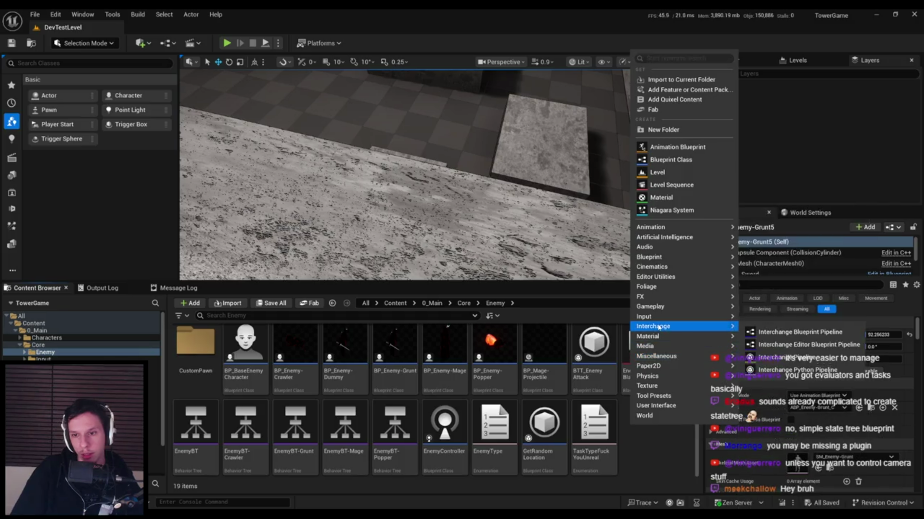
{"action": "mouse_move", "coordinate": [652, 228]}
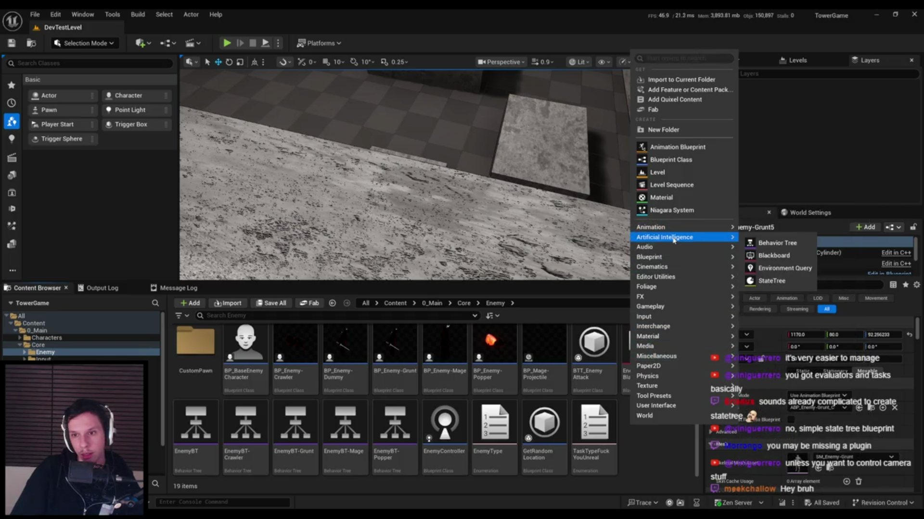
{"action": "left_click", "coordinate": [760, 282]}
{"action": "left_click", "coordinate": [377, 202]}
{"action": "left_click", "coordinate": [471, 209]}
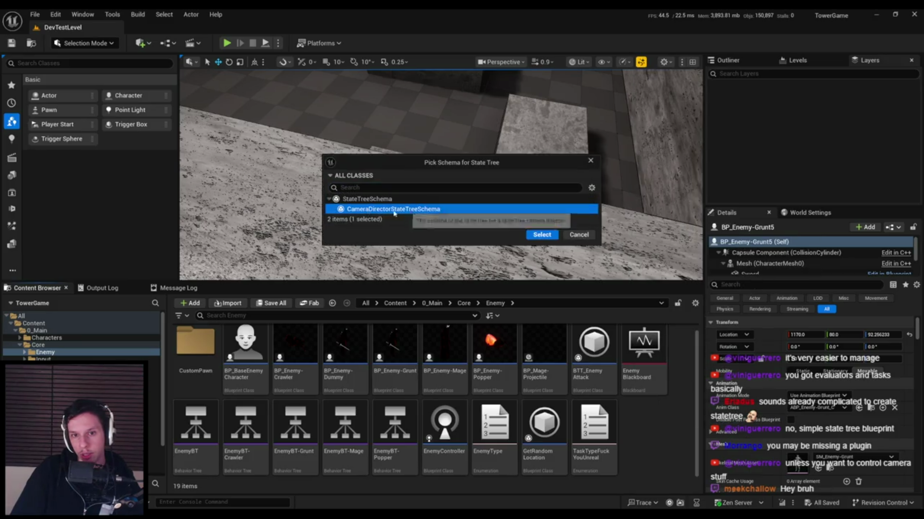
{"action": "left_click", "coordinate": [580, 236]}
{"action": "left_click", "coordinate": [55, 14]}
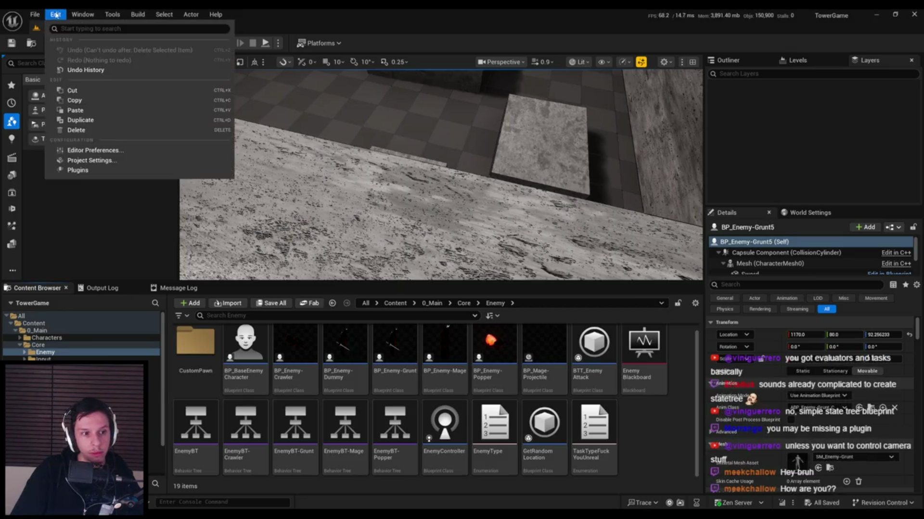
Show all plugins in the Plugins window and search for 'state tree'.
{"action": "left_click", "coordinate": [72, 172]}
{"action": "type", "text": "state tree"}
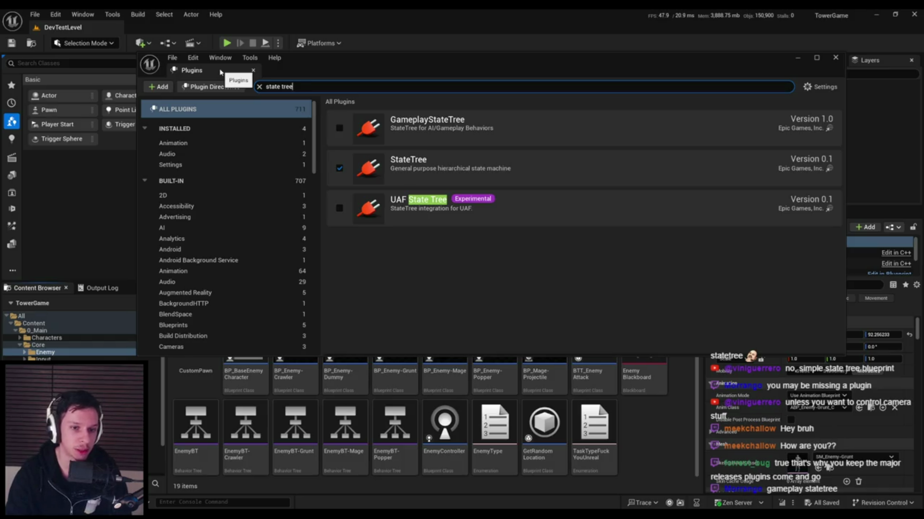
{"action": "left_click", "coordinate": [174, 314]}
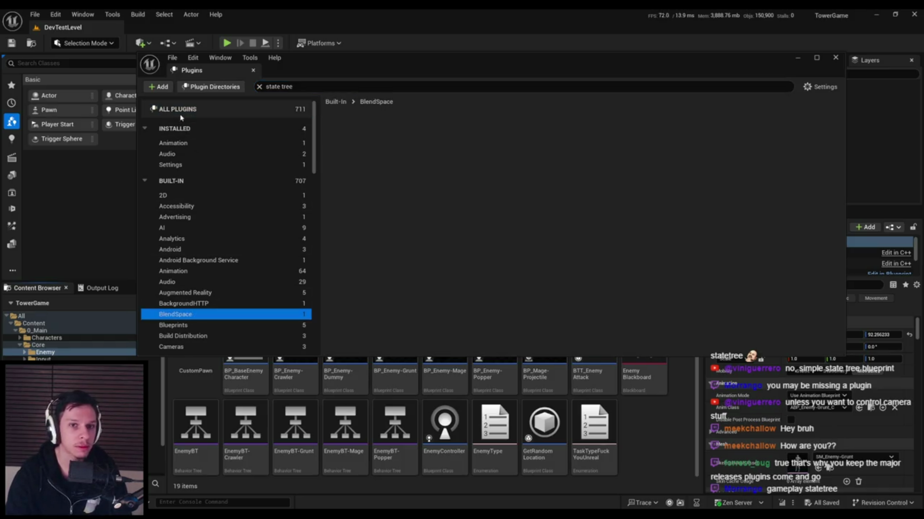
{"action": "left_click", "coordinate": [259, 87]}
{"action": "left_click", "coordinate": [198, 112]}
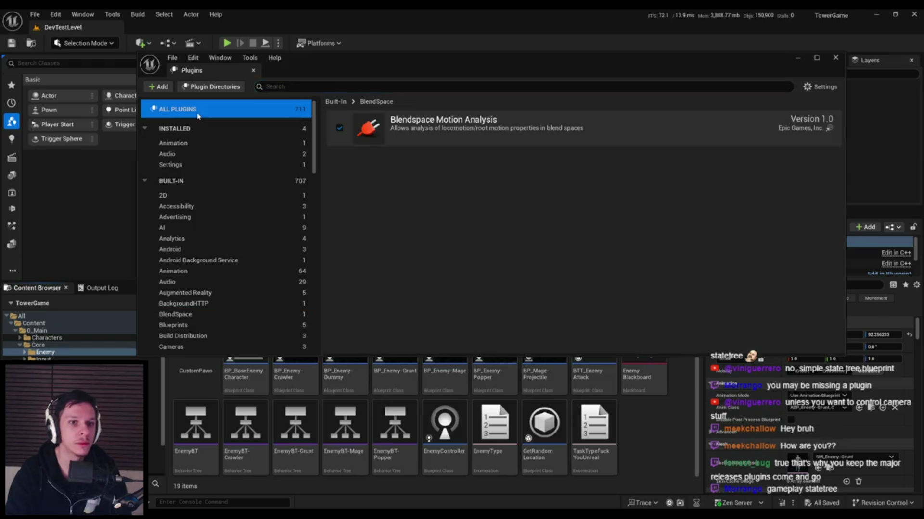
{"action": "left_click", "coordinate": [296, 86]}
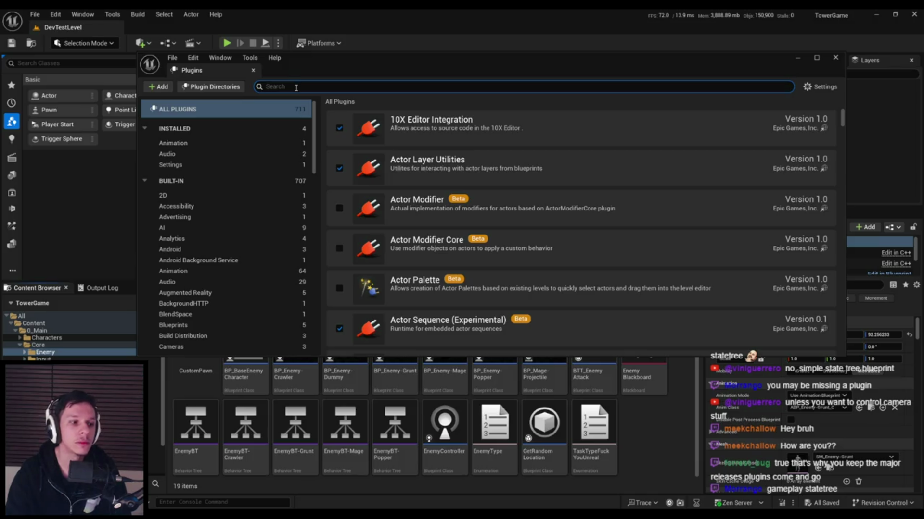
{"action": "type", "text": "state tree"}
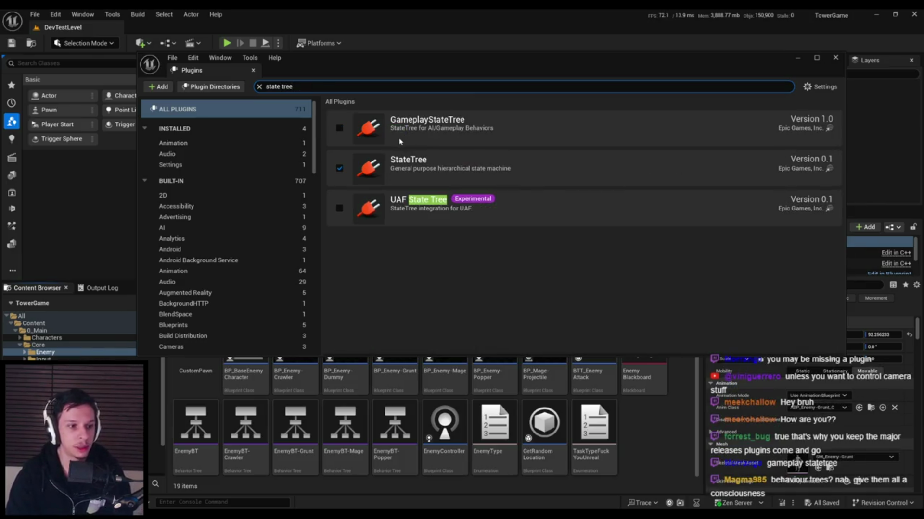
Tick the GameplayStateTree plugin checkbox to enable it.
{"action": "left_click", "coordinate": [339, 129]}
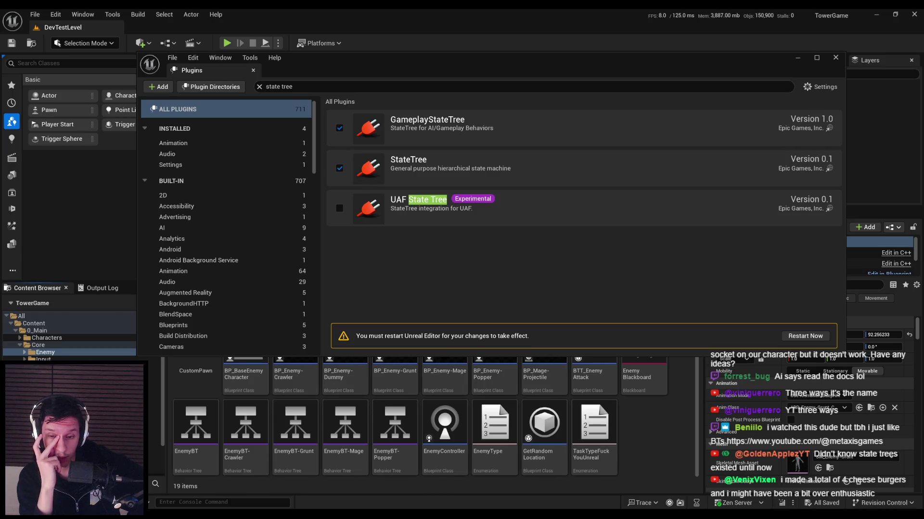
{"action": "left_click_drag", "start_coordinate": [304, 62], "coordinate": [316, 114]}
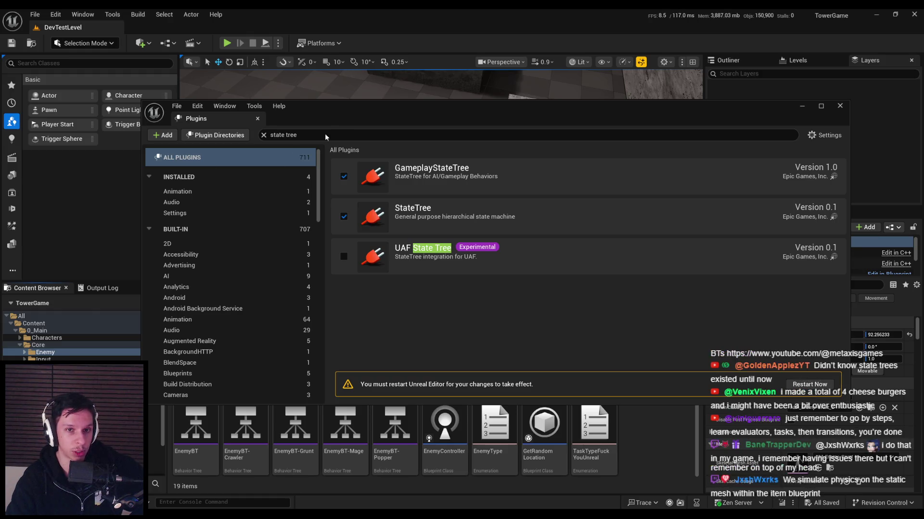
{"action": "left_click_drag", "start_coordinate": [335, 105], "coordinate": [353, 96]}
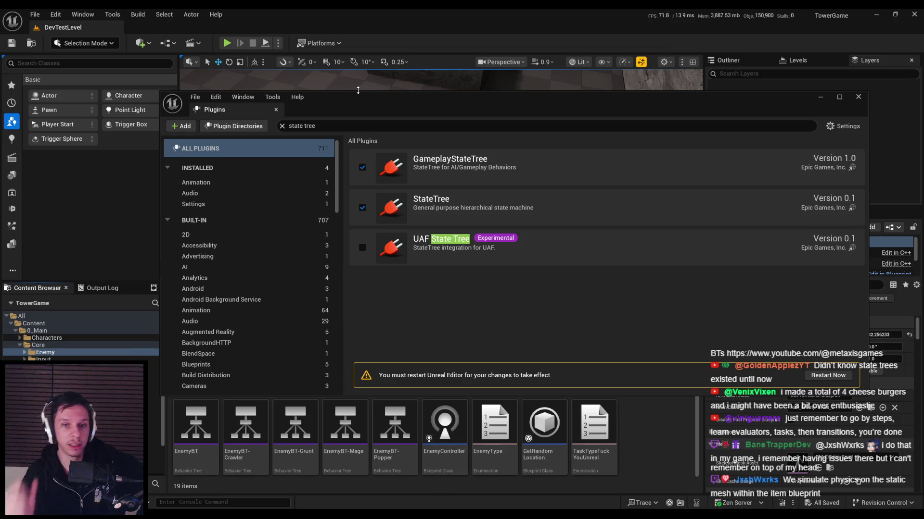
{"action": "left_click_drag", "start_coordinate": [354, 99], "coordinate": [375, 78]}
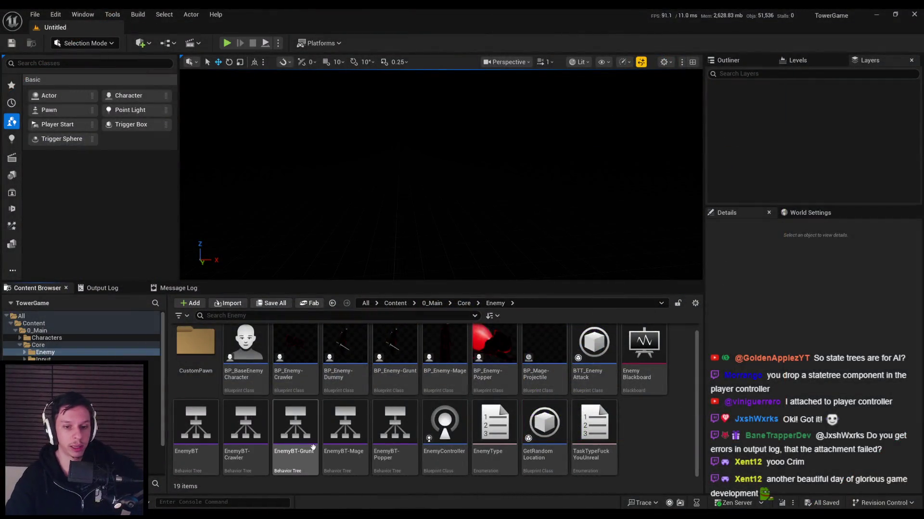
{"action": "double_click", "coordinate": [295, 423]}
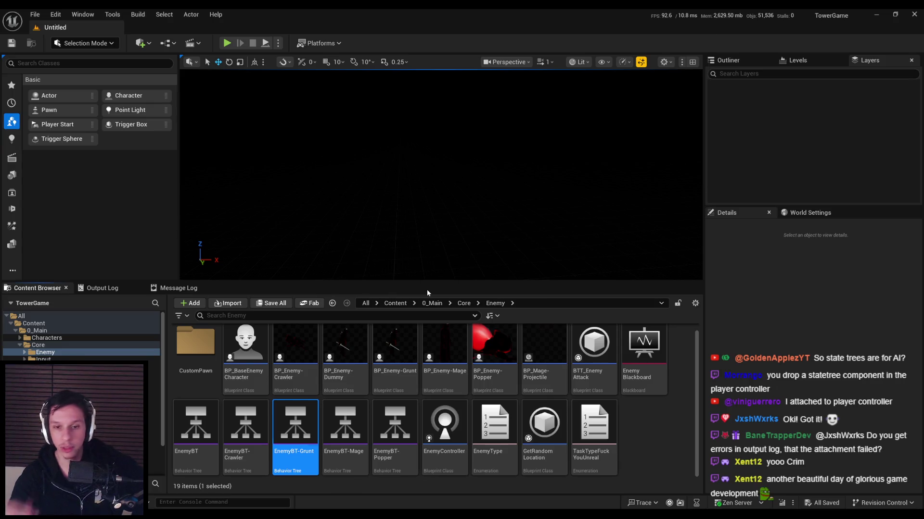
Maximize the EnemyBT-Grunt graph, zoom out, and nudge the Sequence node back and forth.
{"action": "double_click", "coordinate": [470, 44]}
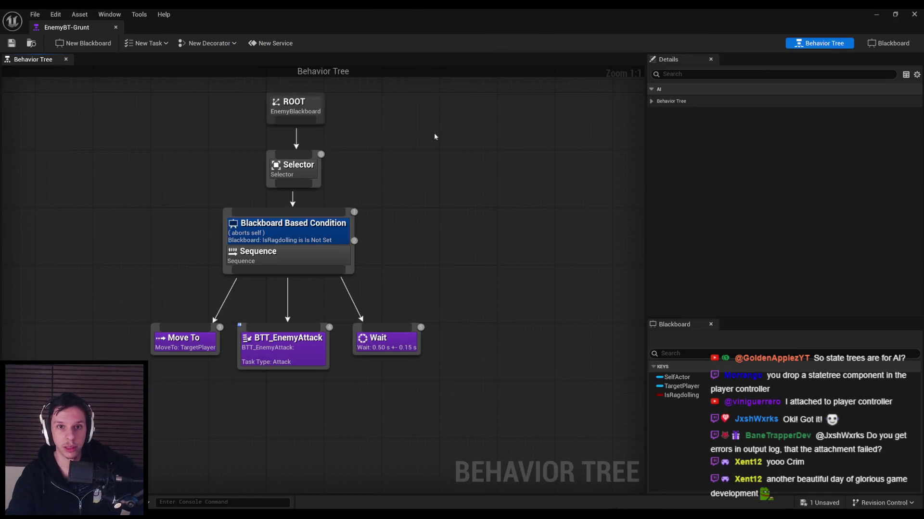
{"action": "scroll", "coordinate": [414, 385], "scroll_direction": "down", "scroll_amount": 1}
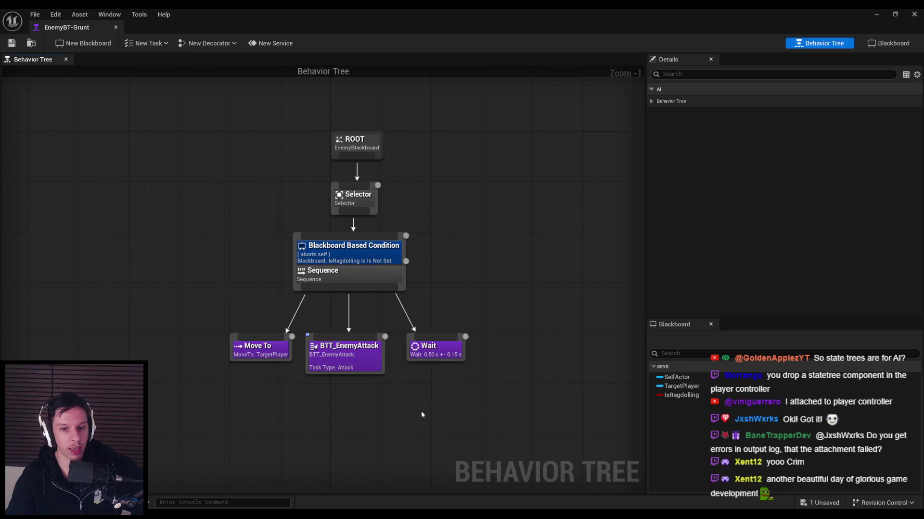
{"action": "mouse_move", "coordinate": [472, 390]}
{"action": "left_mouse_down"}
{"action": "mouse_move", "coordinate": [169, 222]}
{"action": "mouse_move", "coordinate": [225, 233]}
{"action": "mouse_move", "coordinate": [221, 226]}
{"action": "mouse_move", "coordinate": [480, 383]}
{"action": "mouse_move", "coordinate": [198, 224]}
{"action": "left_mouse_up"}
{"action": "left_click", "coordinate": [339, 281]}
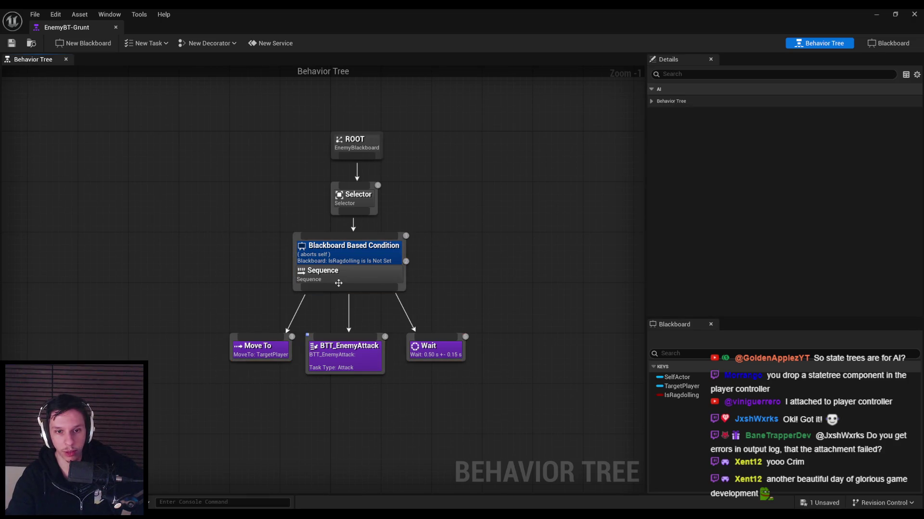
{"action": "left_click_drag", "start_coordinate": [342, 279], "coordinate": [340, 279]}
{"action": "mouse_move", "coordinate": [208, 226]}
{"action": "left_mouse_down"}
{"action": "mouse_move", "coordinate": [487, 407]}
{"action": "mouse_move", "coordinate": [481, 387]}
{"action": "left_mouse_up"}
{"action": "left_click", "coordinate": [481, 387]}
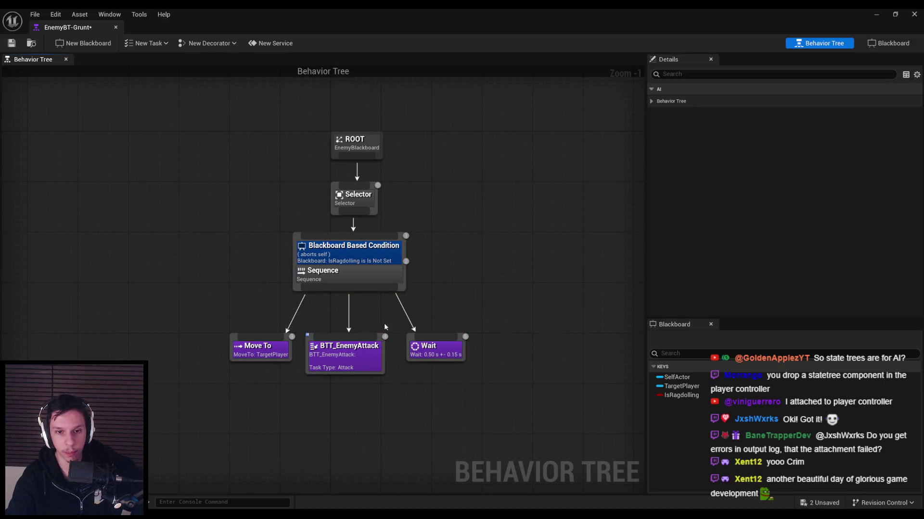
{"action": "left_click_drag", "start_coordinate": [241, 294], "coordinate": [218, 269]}
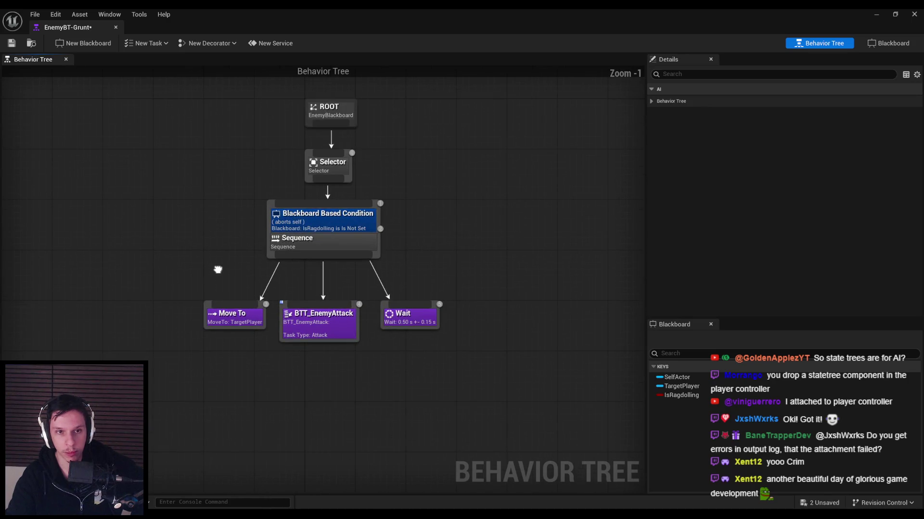
Close the EnemyBT-Grunt editor, deselect the asset, and switch to the browser.
{"action": "left_click", "coordinate": [11, 43]}
{"action": "left_click", "coordinate": [116, 27]}
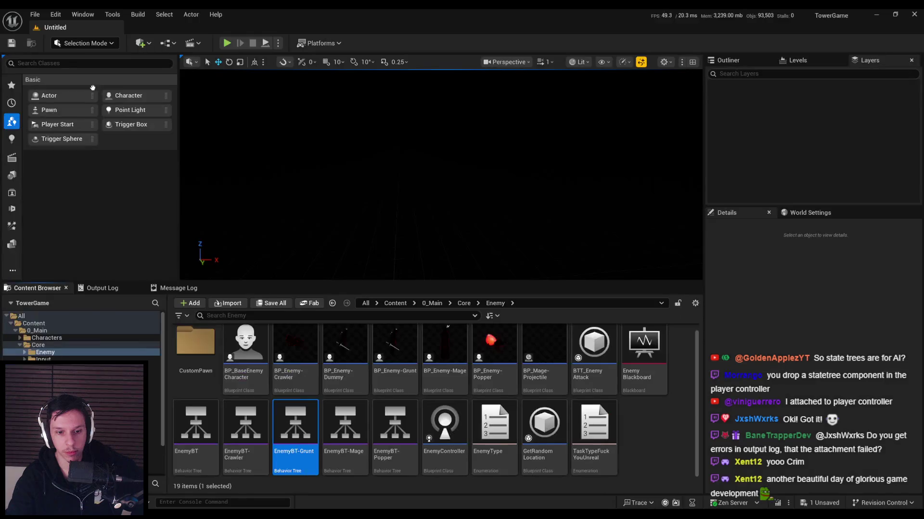
{"action": "left_click", "coordinate": [640, 433]}
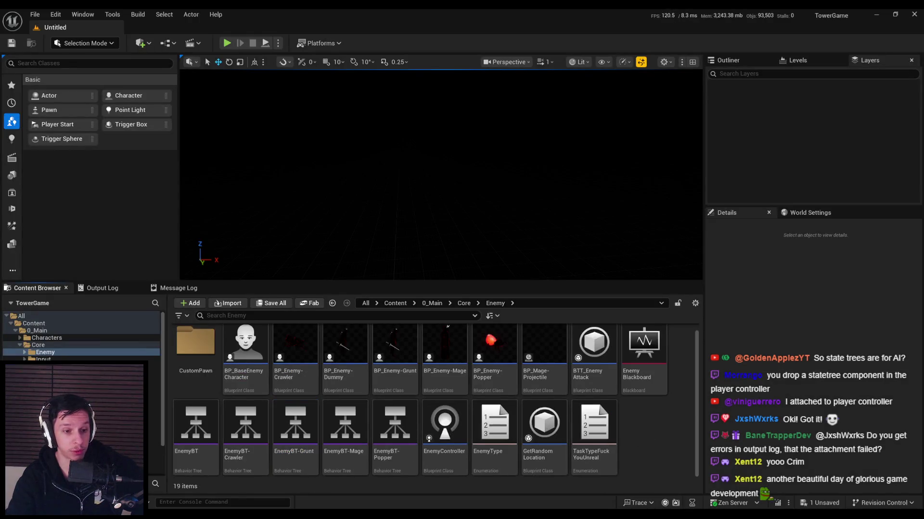
{"action": "key", "text": "alt+Tab"}
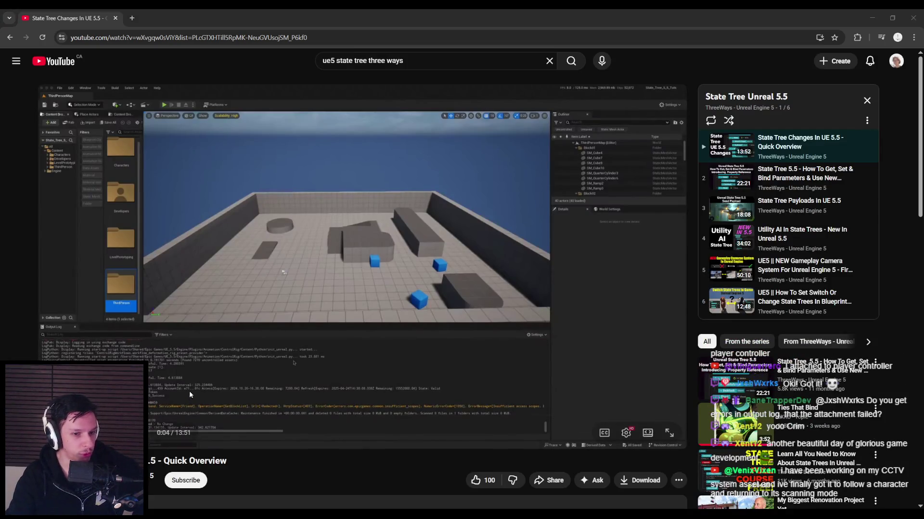
Put the UE 5.5 tutorial in theater mode and scrub ahead to the StateTree Editor plugin settings.
{"action": "left_click", "coordinate": [647, 433]}
{"action": "scroll", "coordinate": [362, 386], "scroll_direction": "down", "scroll_amount": 5}
{"action": "scroll", "coordinate": [362, 385], "scroll_direction": "up", "scroll_amount": 5}
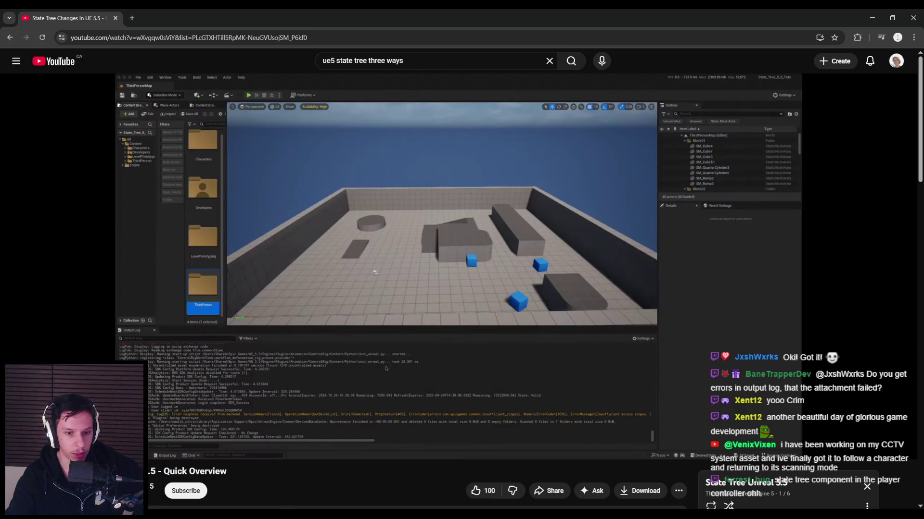
{"action": "key", "text": "alt+Tab"}
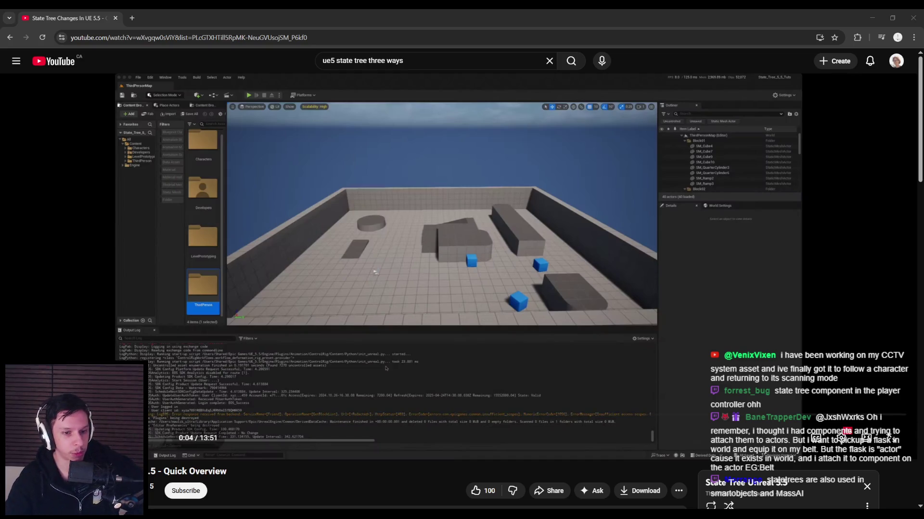
{"action": "left_click_drag", "start_coordinate": [20, 506], "coordinate": [117, 506]}
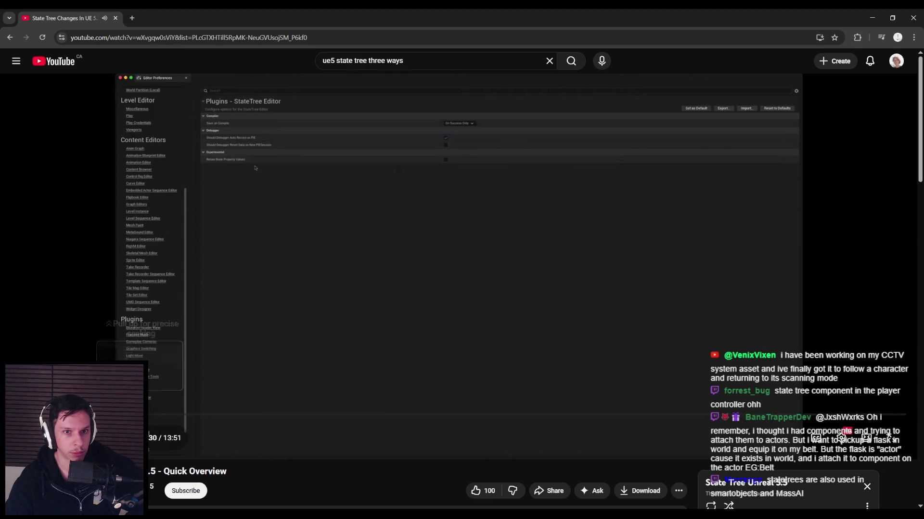
Scrub the tutorial ahead to about 3:13, where a StateTree asset editor is shown.
{"action": "mouse_move", "coordinate": [117, 506]}
{"action": "left_mouse_down"}
{"action": "mouse_move", "coordinate": [162, 500]}
{"action": "mouse_move", "coordinate": [166, 416]}
{"action": "mouse_move", "coordinate": [227, 414]}
{"action": "mouse_move", "coordinate": [219, 359]}
{"action": "left_mouse_up"}
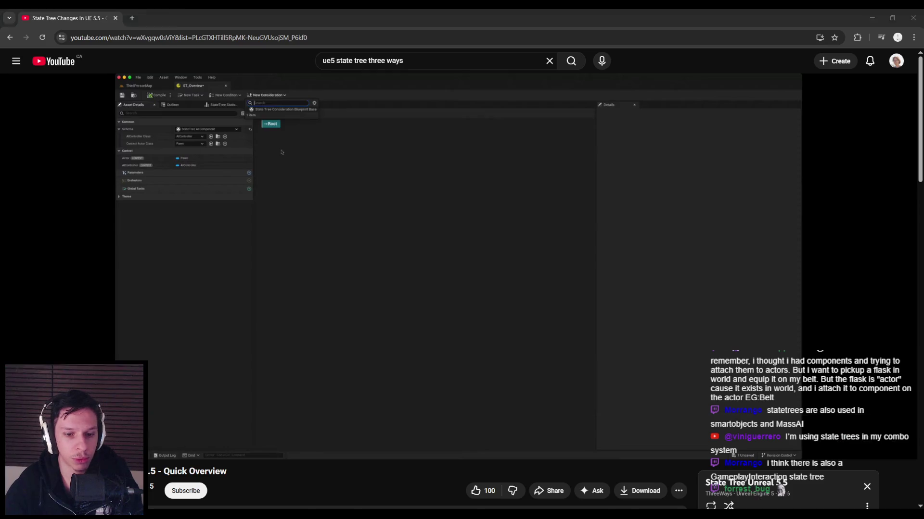
{"action": "key", "text": "alt+Tab"}
Create a new StateTree asset with the StateTree AI Component schema, named TestTree.
{"action": "right_click", "coordinate": [639, 431]}
{"action": "mouse_move", "coordinate": [667, 361]}
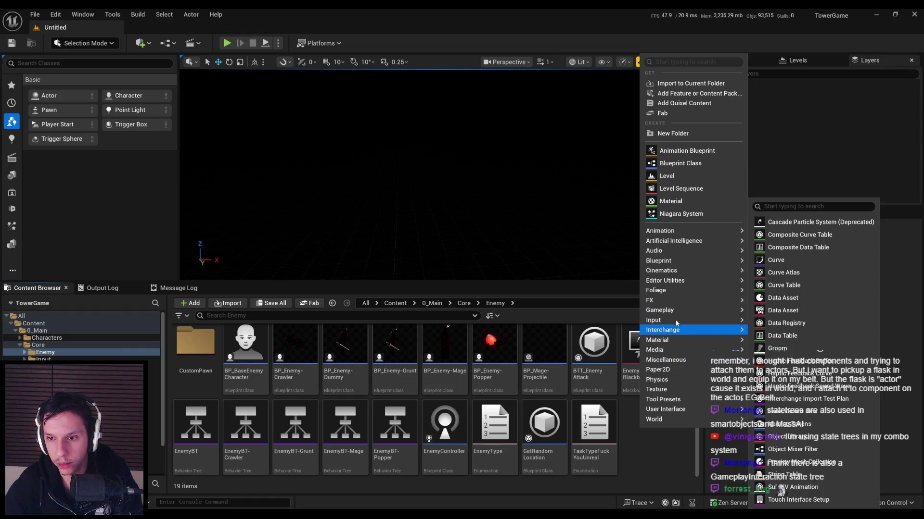
{"action": "mouse_move", "coordinate": [698, 241]}
{"action": "left_click", "coordinate": [781, 285]}
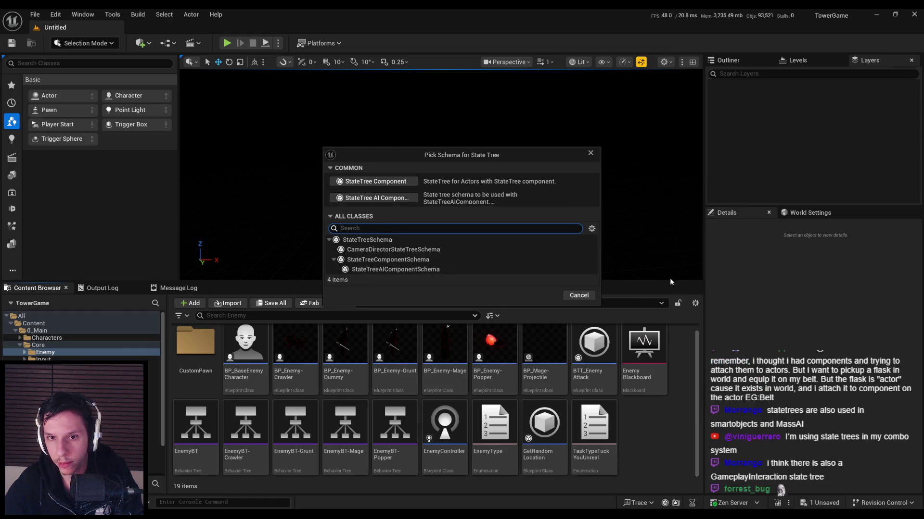
{"action": "left_click", "coordinate": [406, 198]}
{"action": "type", "text": "TestT"}
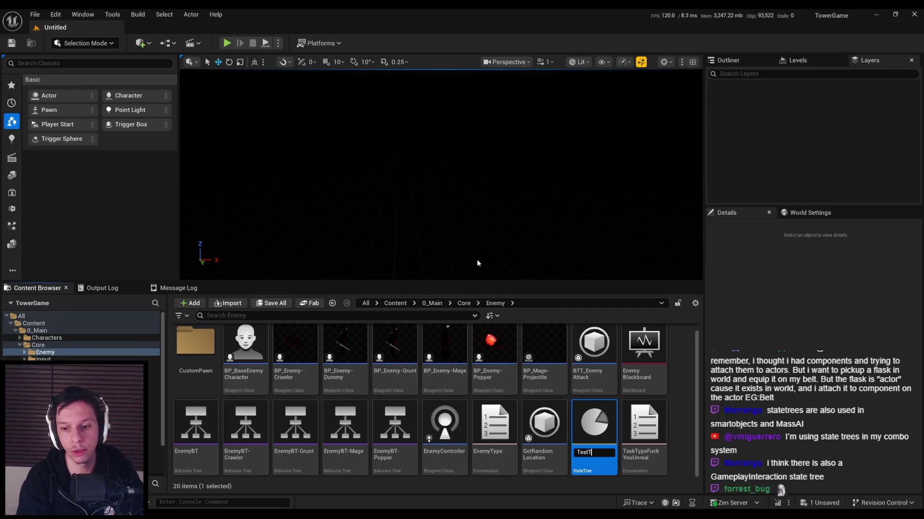
{"action": "type", "text": "ree"}
{"action": "key", "text": "Return"}
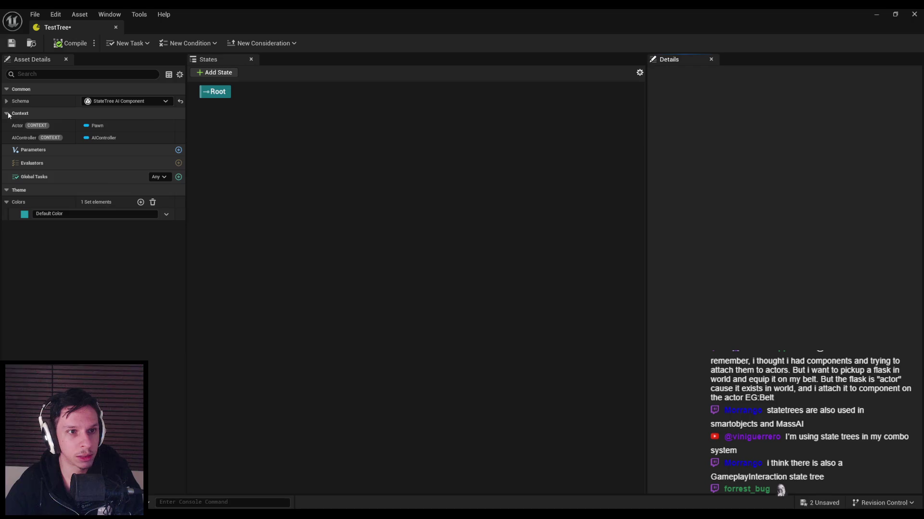
Set the Context Actor Class to BP_BaseEnemyCharacter, then compile and save TestTree.
{"action": "left_click", "coordinate": [19, 101]}
{"action": "left_click", "coordinate": [101, 126]}
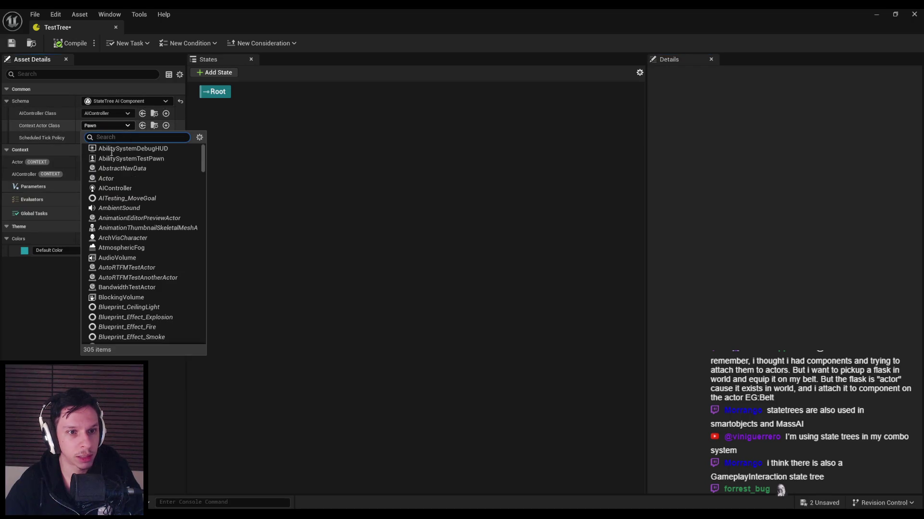
{"action": "left_click", "coordinate": [64, 127]}
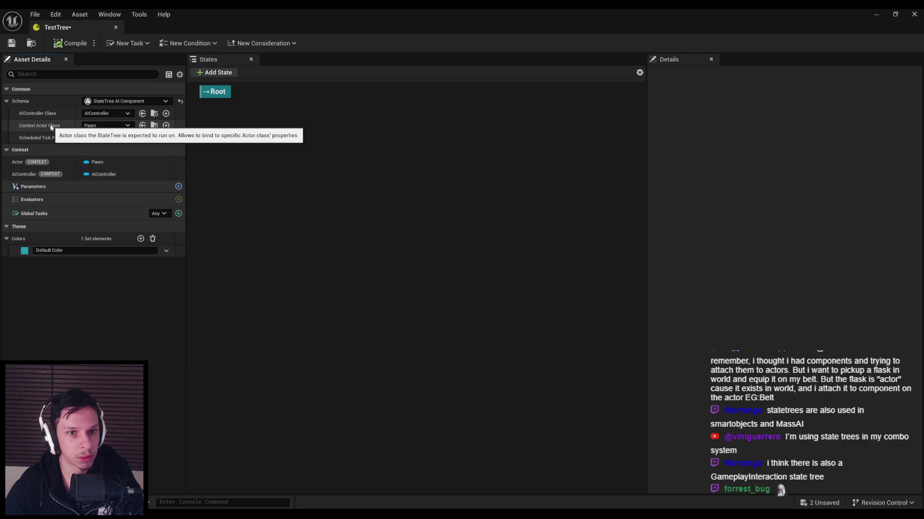
{"action": "left_click", "coordinate": [96, 126]}
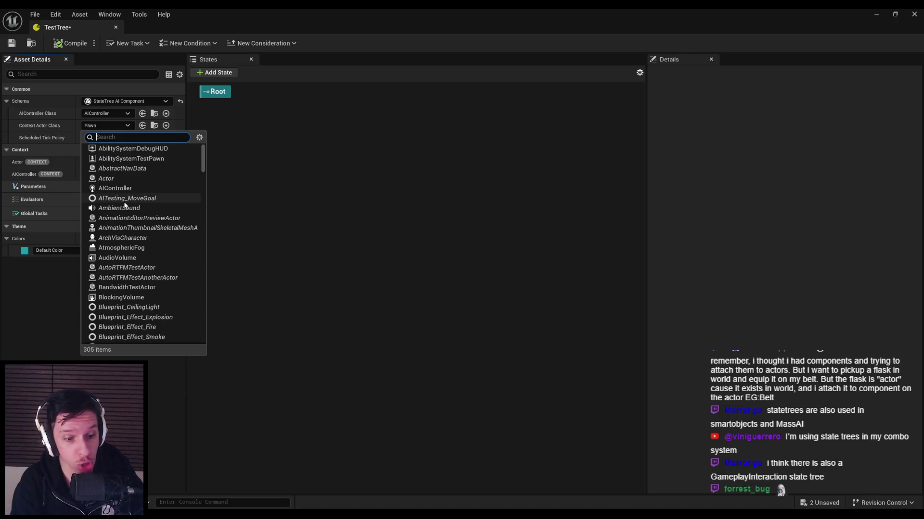
{"action": "type", "text": "enemy"}
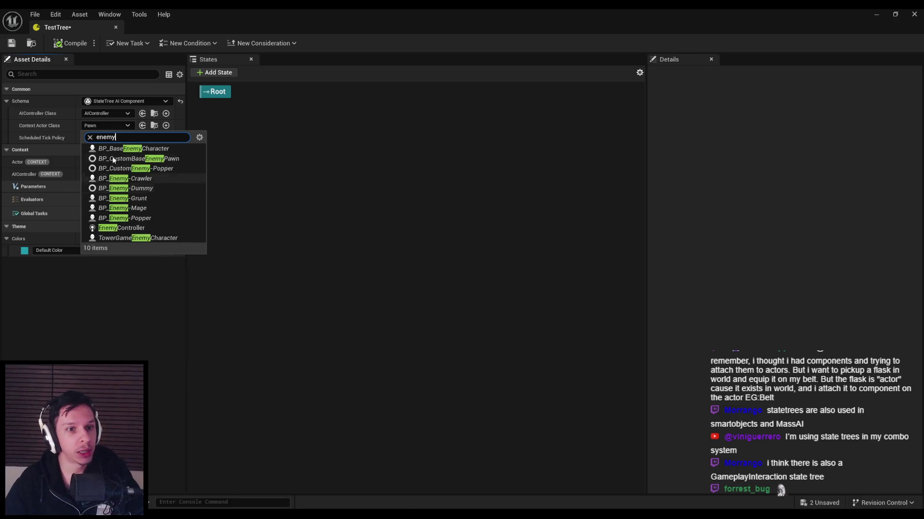
{"action": "left_click", "coordinate": [103, 150]}
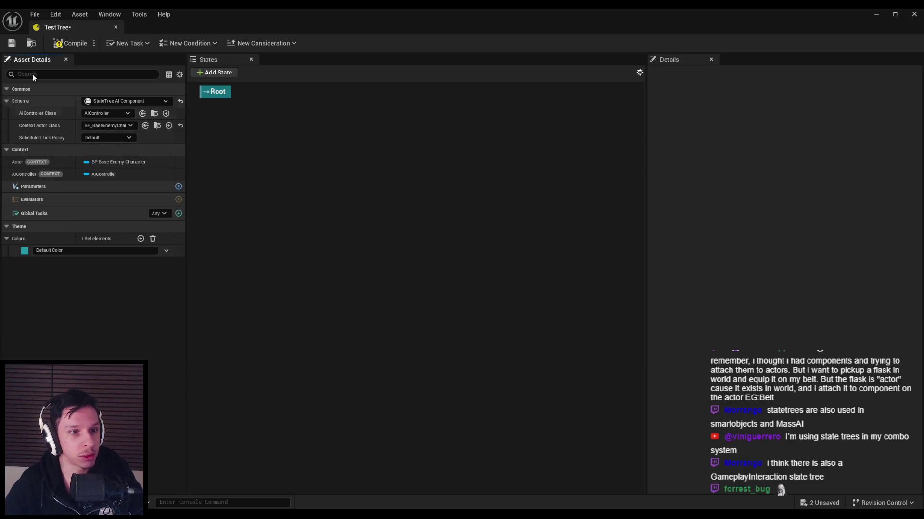
{"action": "left_click", "coordinate": [71, 43]}
{"action": "left_click", "coordinate": [12, 44]}
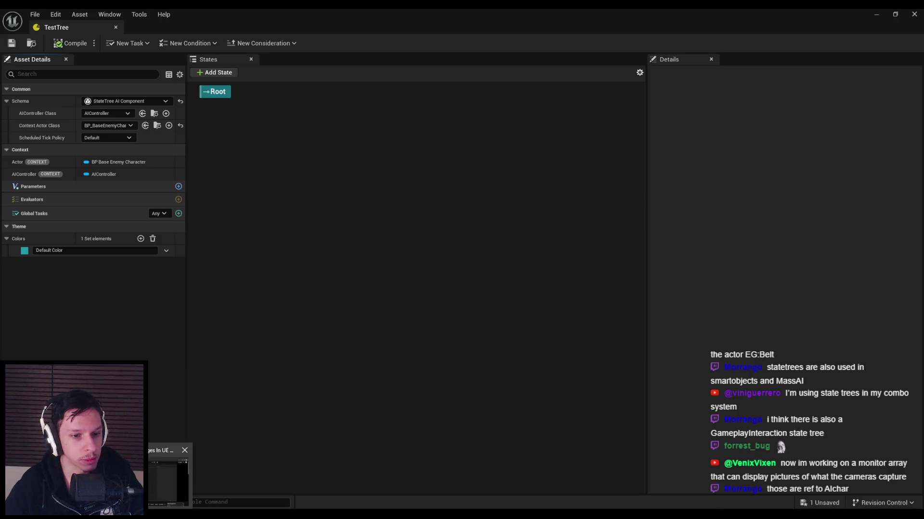
Briefly play and pause the YouTube tutorial, then return to the Unreal editor.
{"action": "left_click", "coordinate": [170, 481]}
{"action": "left_click", "coordinate": [246, 318]}
{"action": "left_click", "coordinate": [244, 311]}
{"action": "key", "text": "alt+Tab"}
Look through the AI controller and context actor class lists without changing them.
{"action": "left_click", "coordinate": [106, 114]}
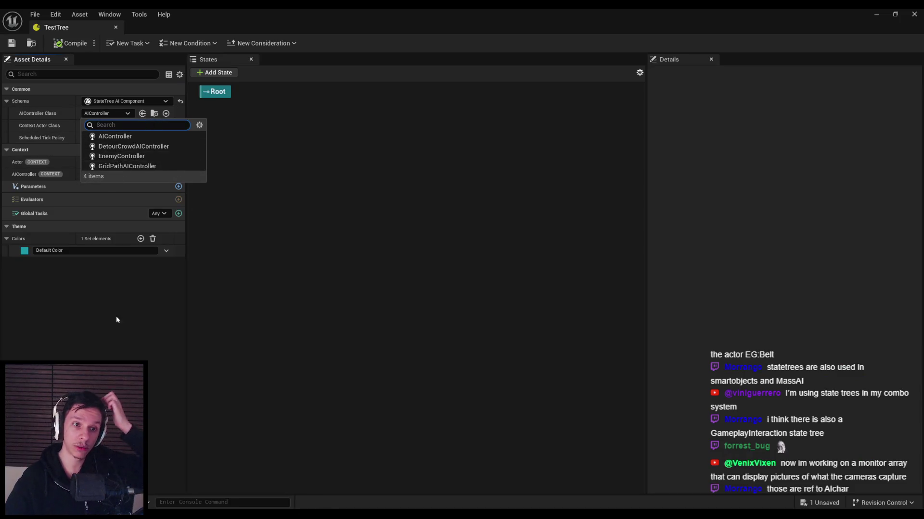
{"action": "left_click", "coordinate": [117, 316]}
{"action": "left_click", "coordinate": [108, 125]}
{"action": "left_click", "coordinate": [106, 113]}
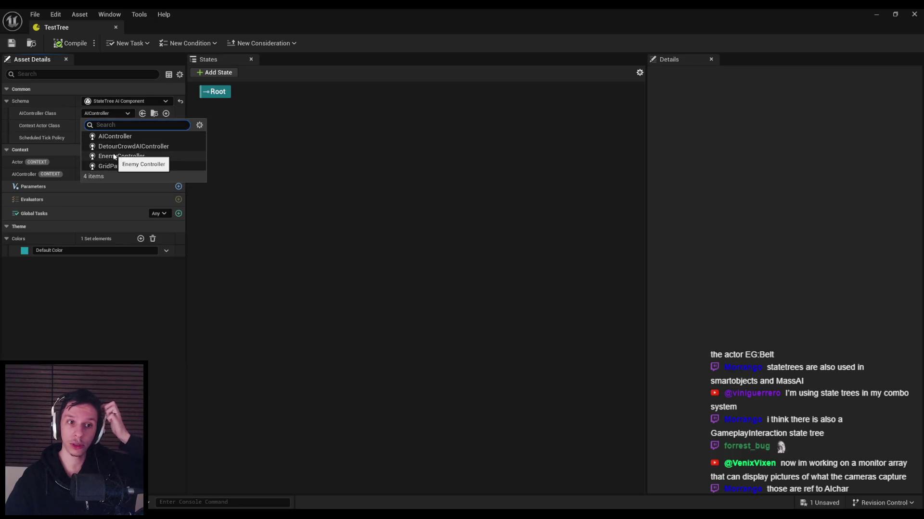
{"action": "left_click", "coordinate": [121, 157]}
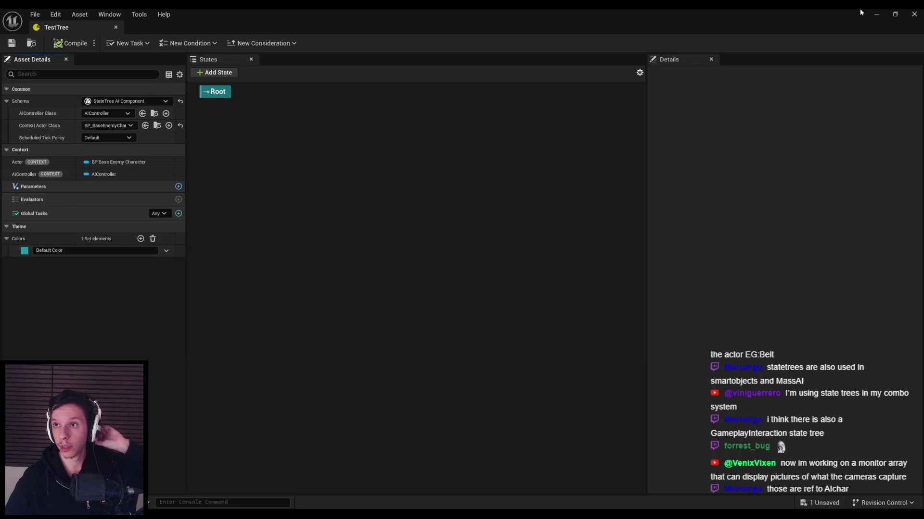
{"action": "left_click", "coordinate": [876, 14]}
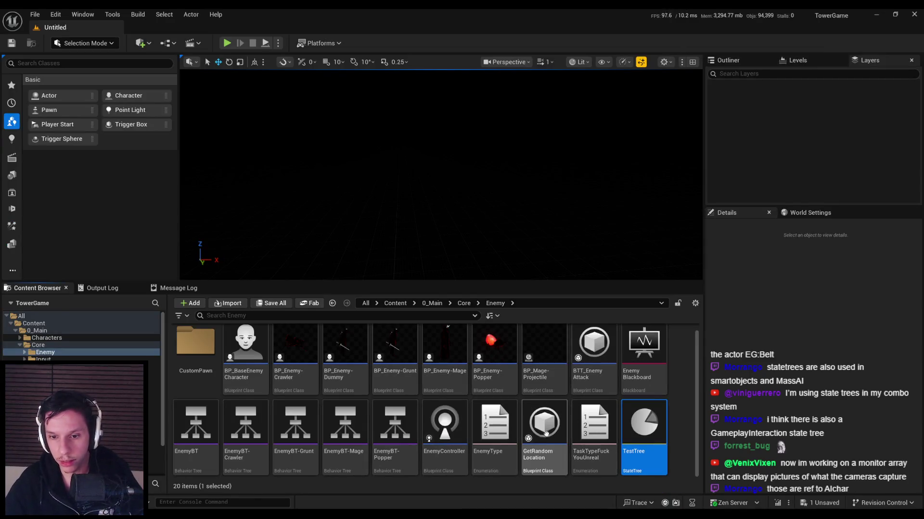
Open the EnemyController blueprint and look over the nodes in its event graph.
{"action": "double_click", "coordinate": [435, 452]}
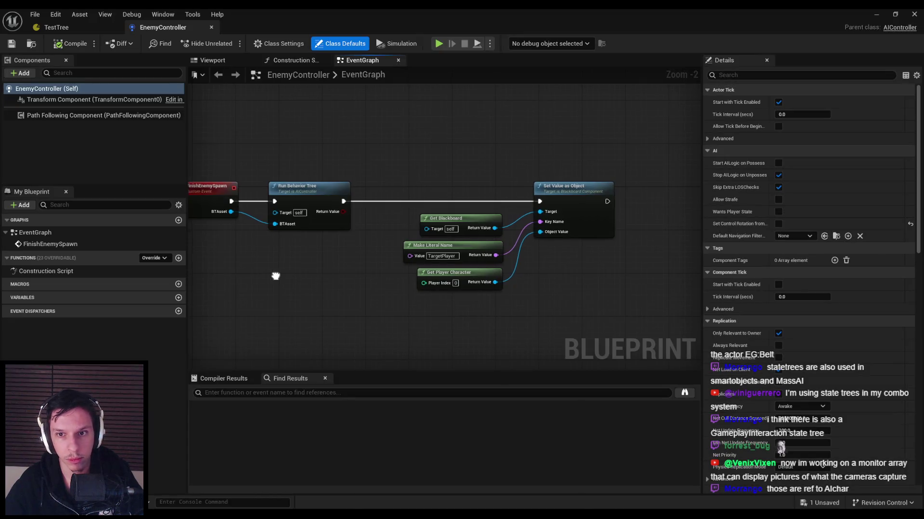
{"action": "scroll", "coordinate": [279, 274], "scroll_direction": "down", "scroll_amount": 1}
{"action": "scroll", "coordinate": [287, 273], "scroll_direction": "down", "scroll_amount": 1}
{"action": "scroll", "coordinate": [287, 273], "scroll_direction": "up", "scroll_amount": 1}
{"action": "scroll", "coordinate": [287, 272], "scroll_direction": "down", "scroll_amount": 1}
{"action": "scroll", "coordinate": [296, 275], "scroll_direction": "up", "scroll_amount": 1}
{"action": "scroll", "coordinate": [354, 262], "scroll_direction": "down", "scroll_amount": 1}
{"action": "left_click_drag", "start_coordinate": [257, 154], "coordinate": [572, 281]}
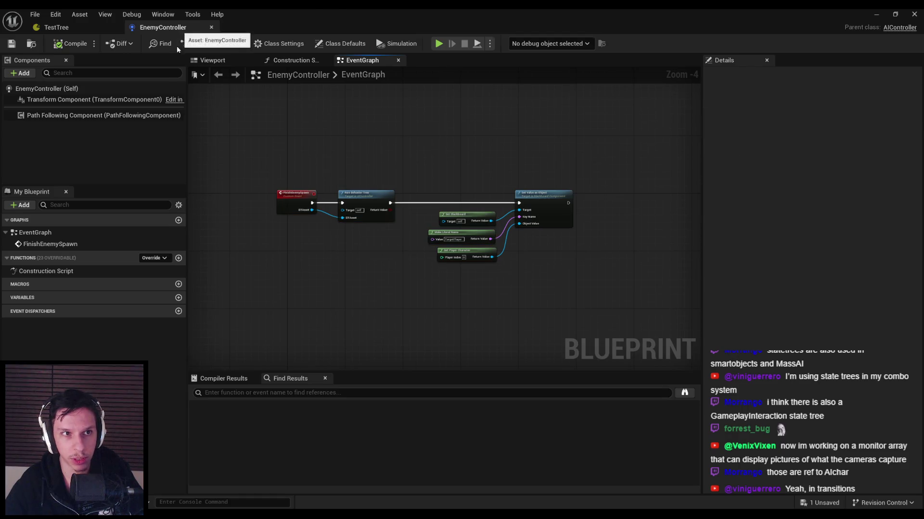
{"action": "left_click", "coordinate": [211, 27]}
{"action": "left_click", "coordinate": [107, 114]}
Set TestTree's AIController Class to EnemyController and save the asset.
{"action": "type", "text": "enemy"}
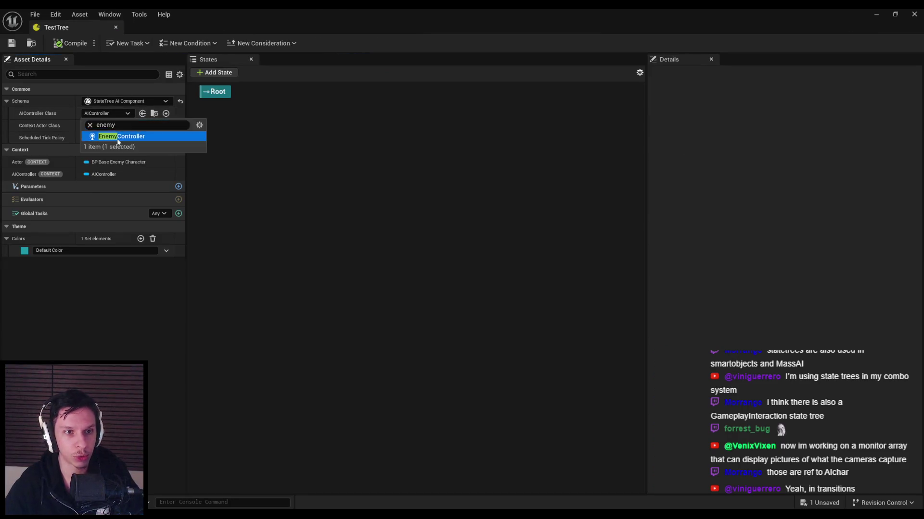
{"action": "left_click", "coordinate": [108, 136]}
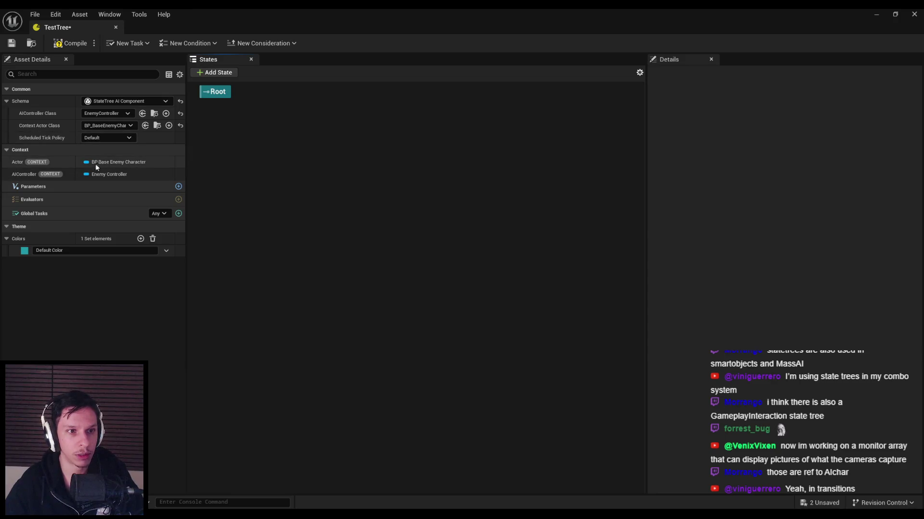
{"action": "left_click", "coordinate": [11, 45]}
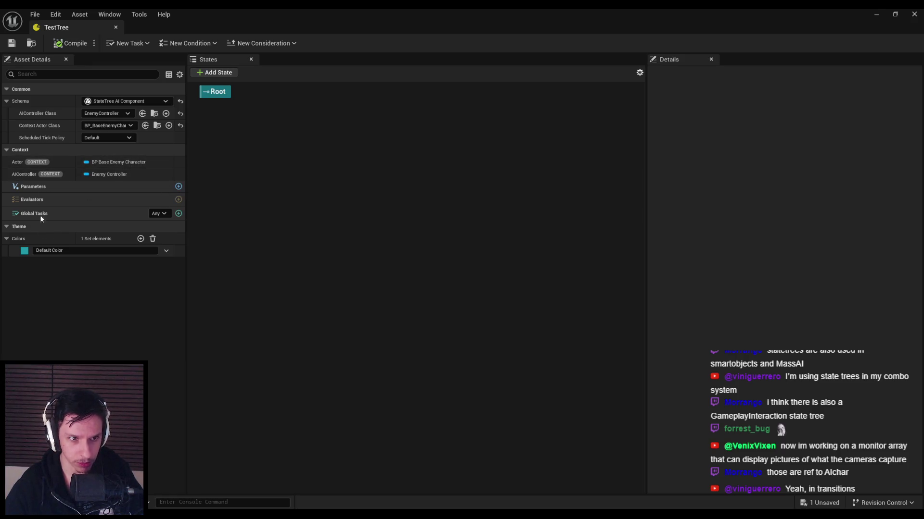
{"action": "key", "text": "alt+Tab"}
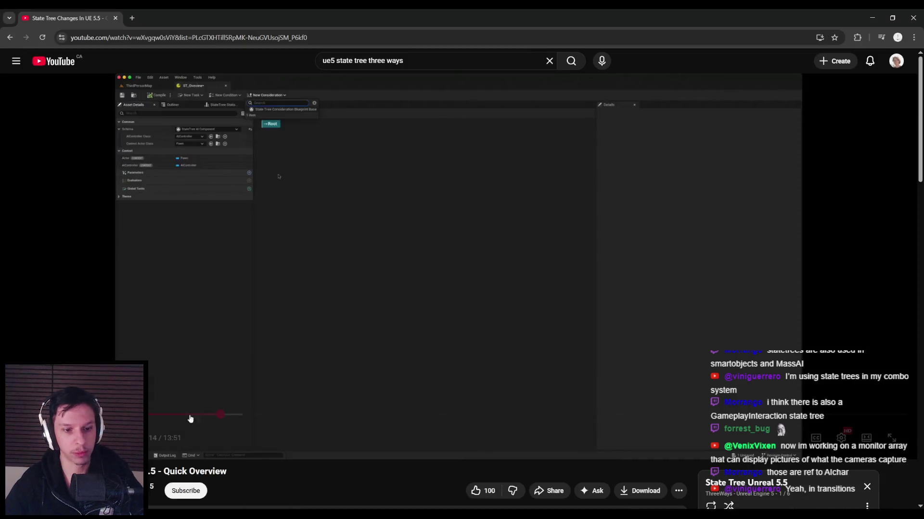
Resume the tutorial video and skip ahead to its in-game demonstration.
{"action": "left_click", "coordinate": [280, 280]}
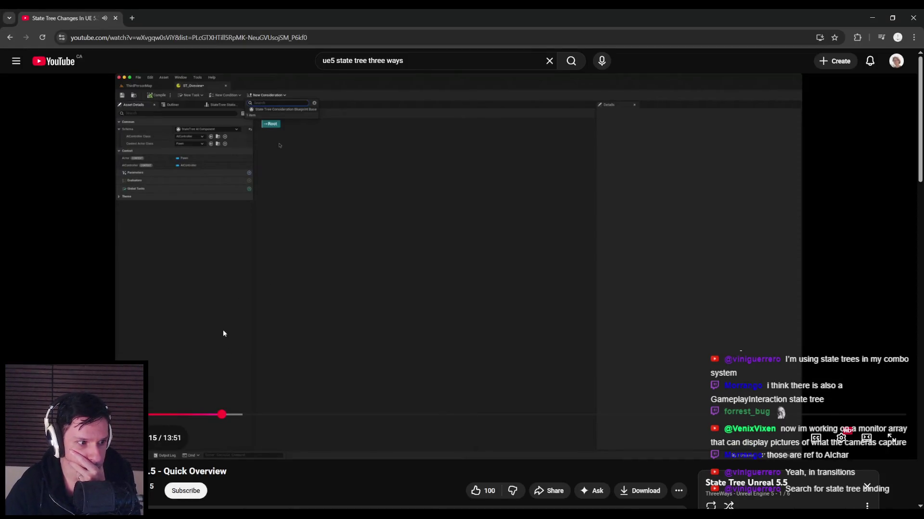
{"action": "left_click_drag", "start_coordinate": [223, 415], "coordinate": [395, 416]}
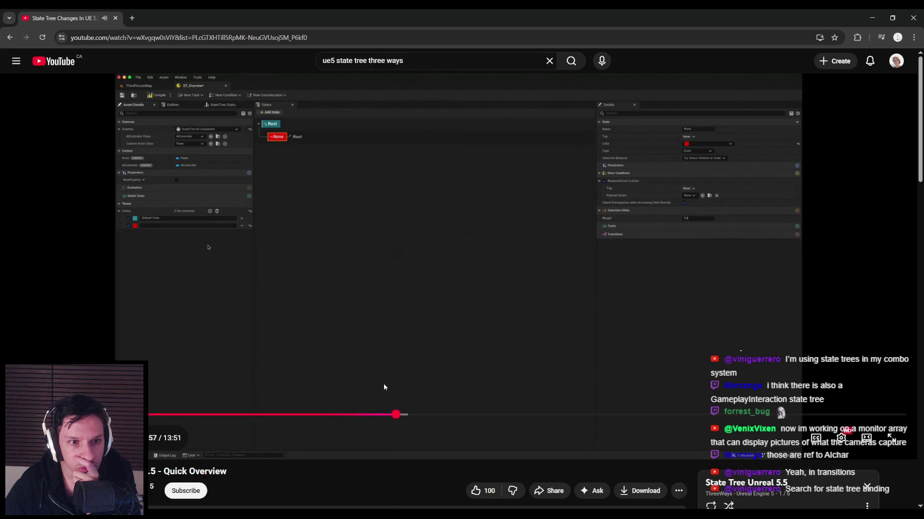
{"action": "key", "text": "space"}
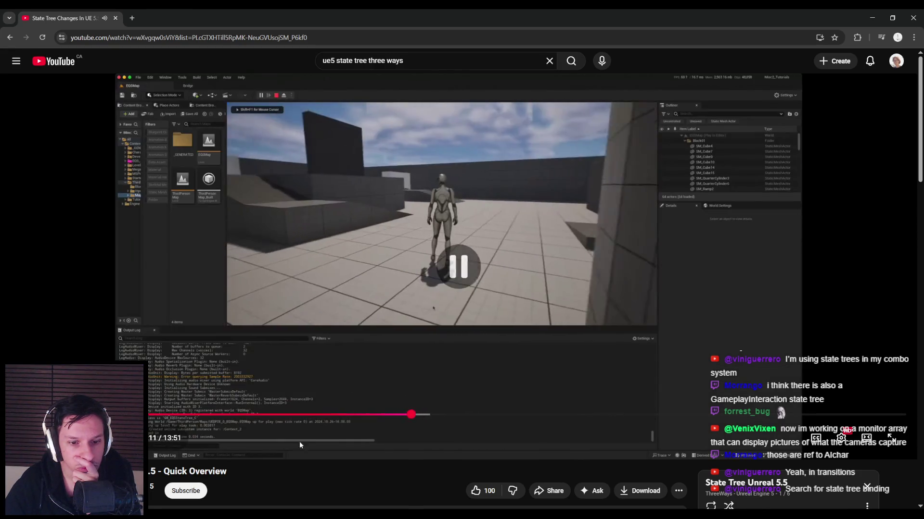
{"action": "left_click", "coordinate": [301, 501]}
Add a Move To global task to TestTree, then delete it again.
{"action": "left_click", "coordinate": [179, 214]}
{"action": "left_click", "coordinate": [179, 213]}
{"action": "left_click", "coordinate": [207, 250]}
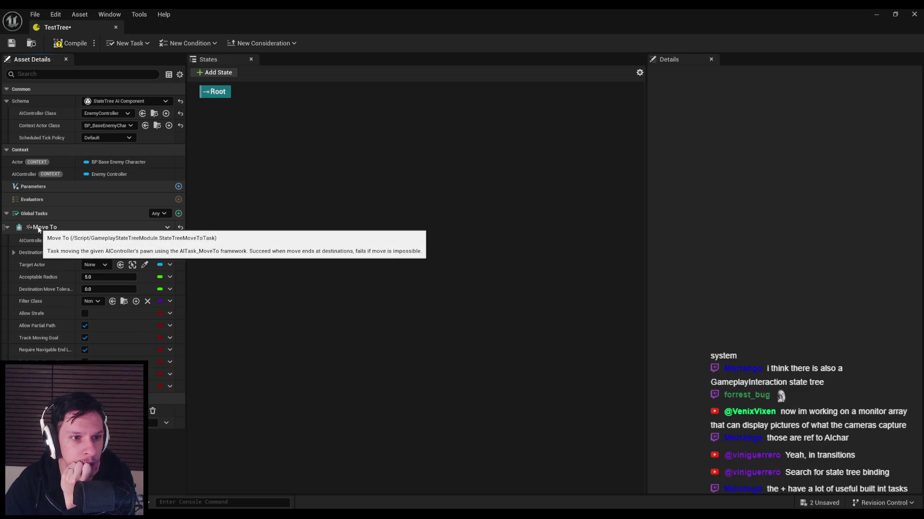
{"action": "left_click", "coordinate": [167, 227]}
{"action": "left_click", "coordinate": [200, 313]}
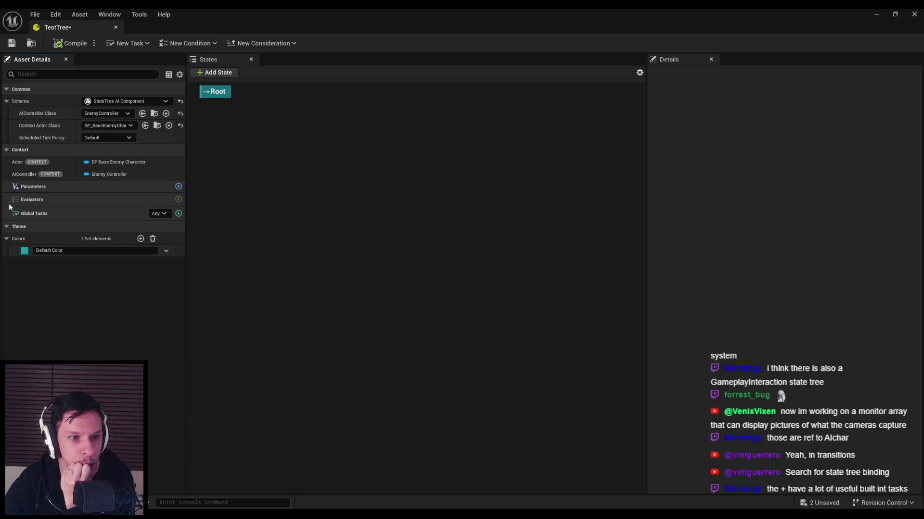
{"action": "left_click", "coordinate": [159, 214]}
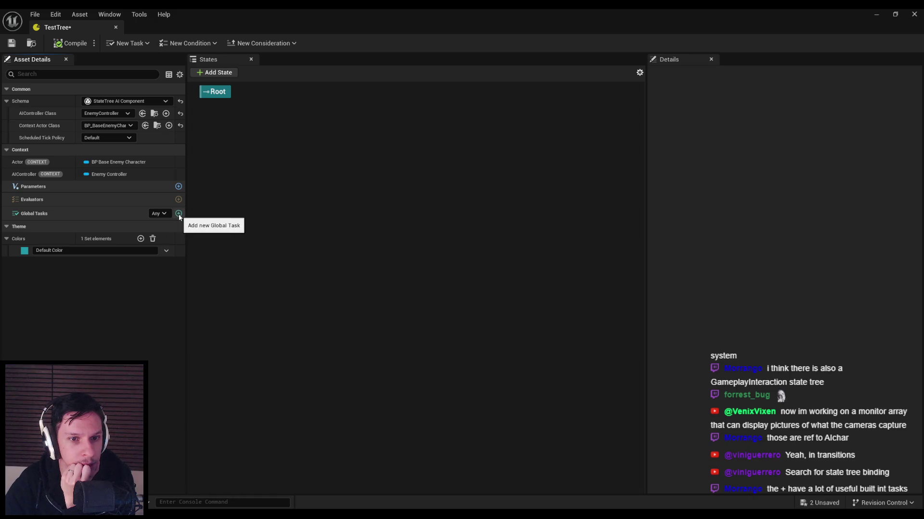
Add a new child state, named None, beneath the Root state.
{"action": "left_click", "coordinate": [216, 72]}
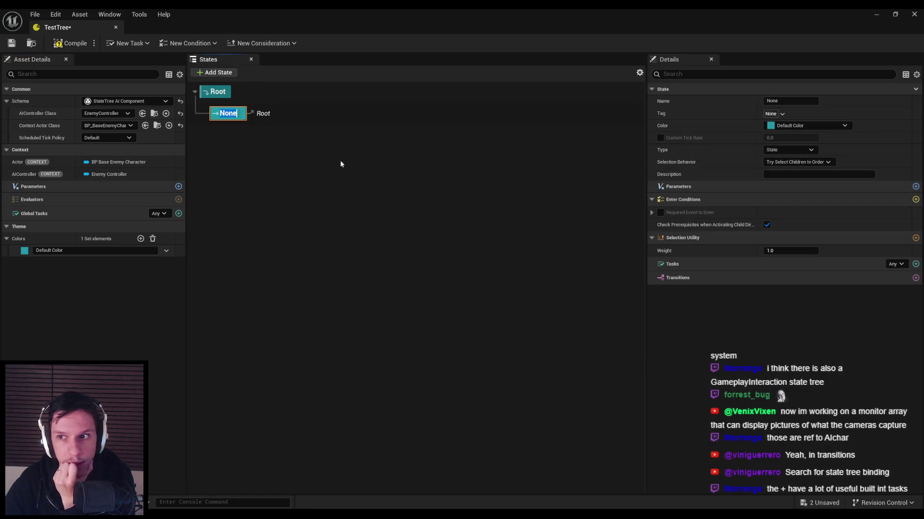
{"action": "left_click", "coordinate": [275, 116]}
{"action": "right_click", "coordinate": [236, 117]}
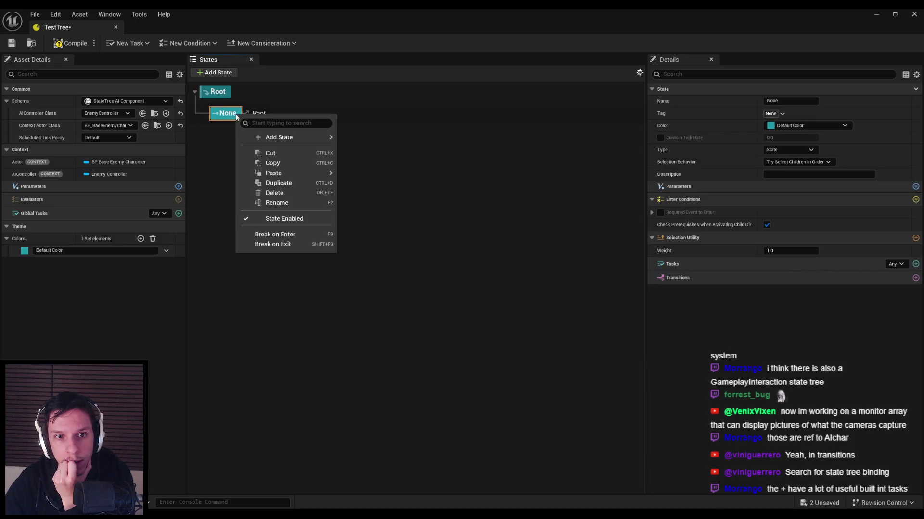
{"action": "mouse_move", "coordinate": [276, 138]}
{"action": "left_click", "coordinate": [228, 120]}
{"action": "left_click", "coordinate": [216, 91]}
{"action": "left_click", "coordinate": [224, 115]}
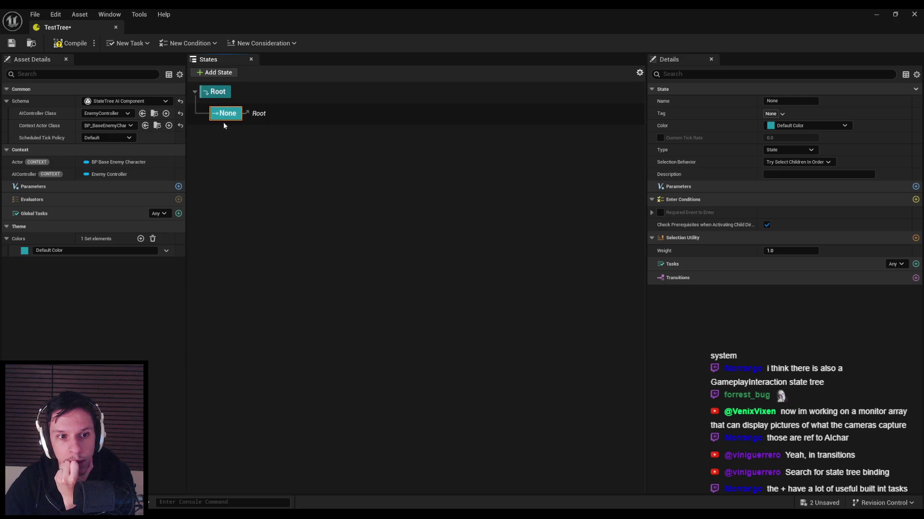
Browse the None state's Rename and Add State actions, then the New Consideration type list.
{"action": "right_click", "coordinate": [231, 119]}
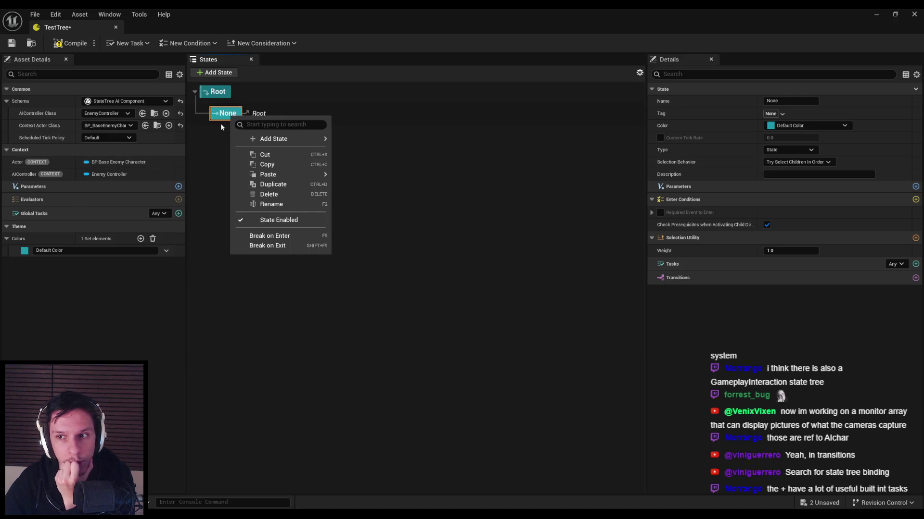
{"action": "left_click", "coordinate": [221, 123]}
{"action": "left_click", "coordinate": [225, 116]}
{"action": "left_click", "coordinate": [226, 115]}
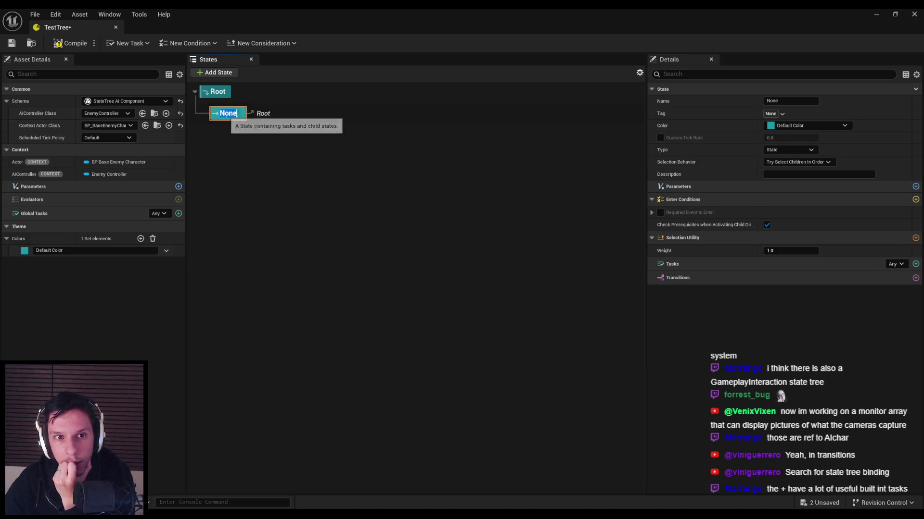
{"action": "right_click", "coordinate": [229, 120]}
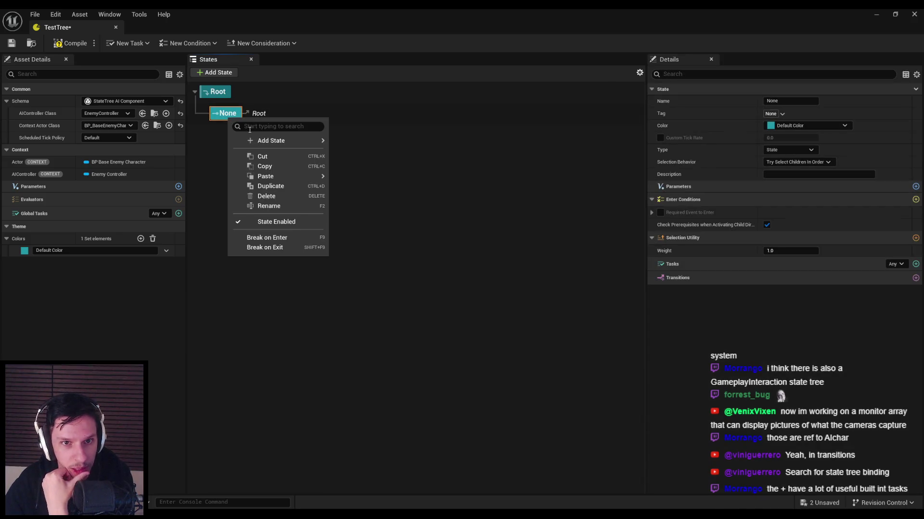
{"action": "mouse_move", "coordinate": [263, 143]}
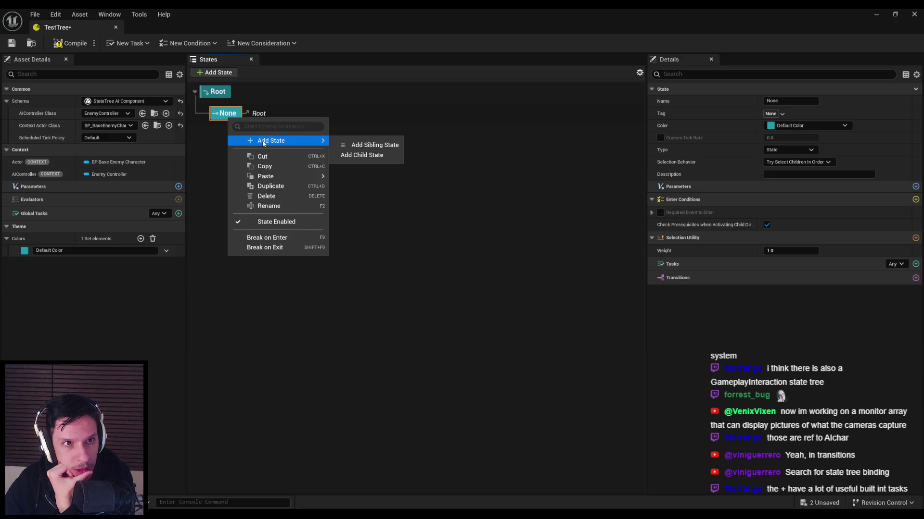
{"action": "left_click", "coordinate": [190, 43]}
{"action": "left_click", "coordinate": [264, 44]}
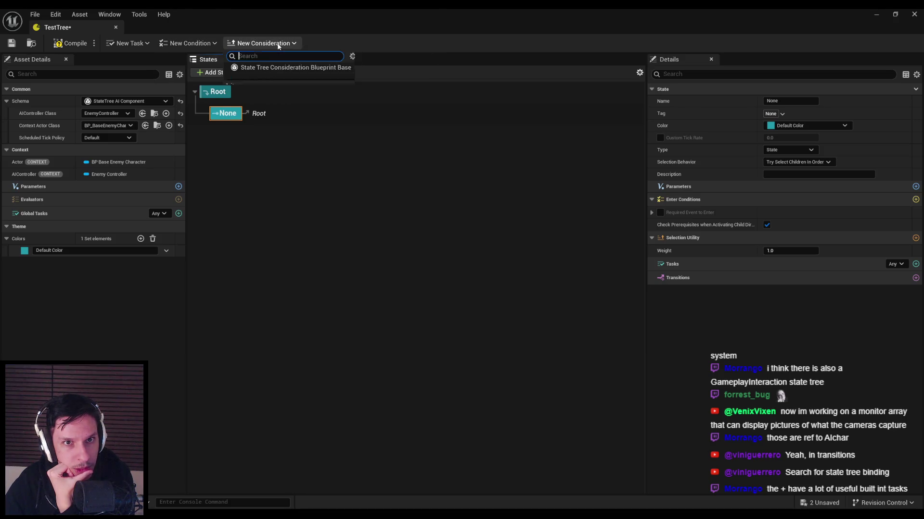
Cancel creating a new task blueprint and compile the StateTree.
{"action": "left_click", "coordinate": [139, 43]}
{"action": "left_click", "coordinate": [152, 70]}
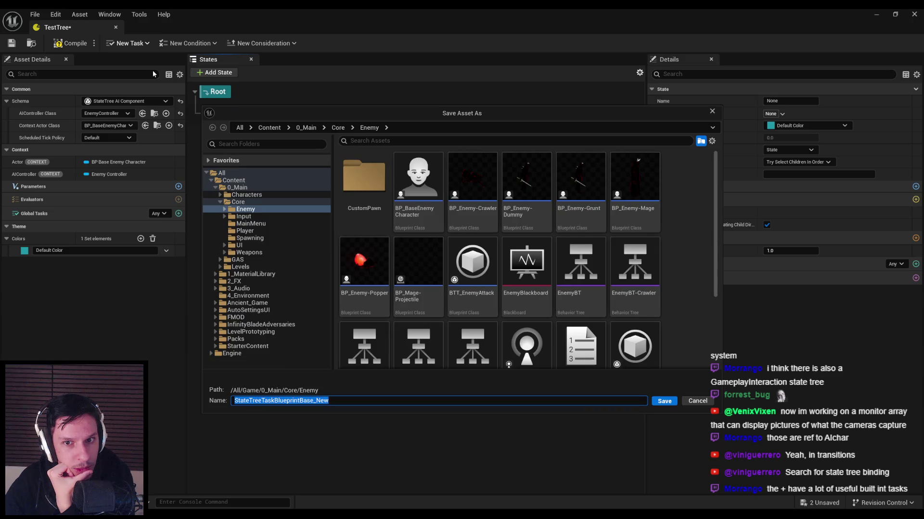
{"action": "left_click", "coordinate": [697, 401]}
{"action": "left_click", "coordinate": [11, 43]}
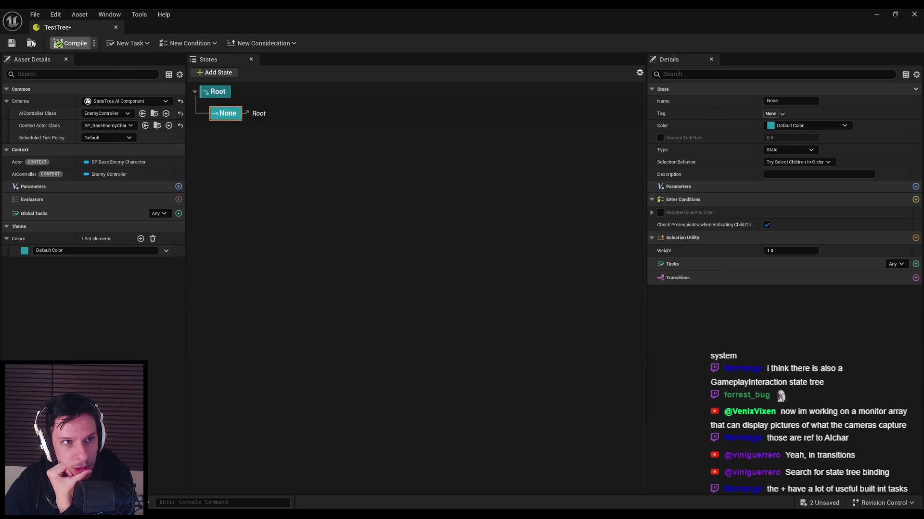
Add Move To as a global task and select the None child state.
{"action": "left_click", "coordinate": [179, 213]}
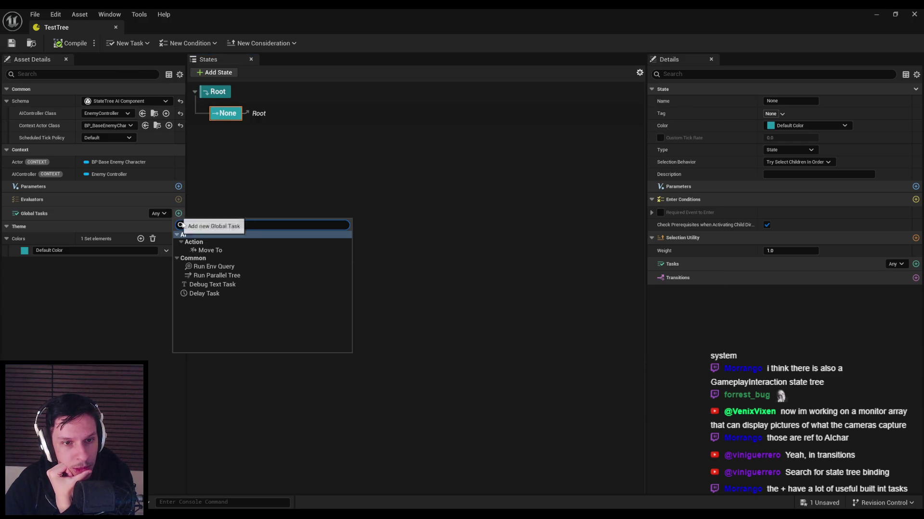
{"action": "left_click", "coordinate": [210, 251]}
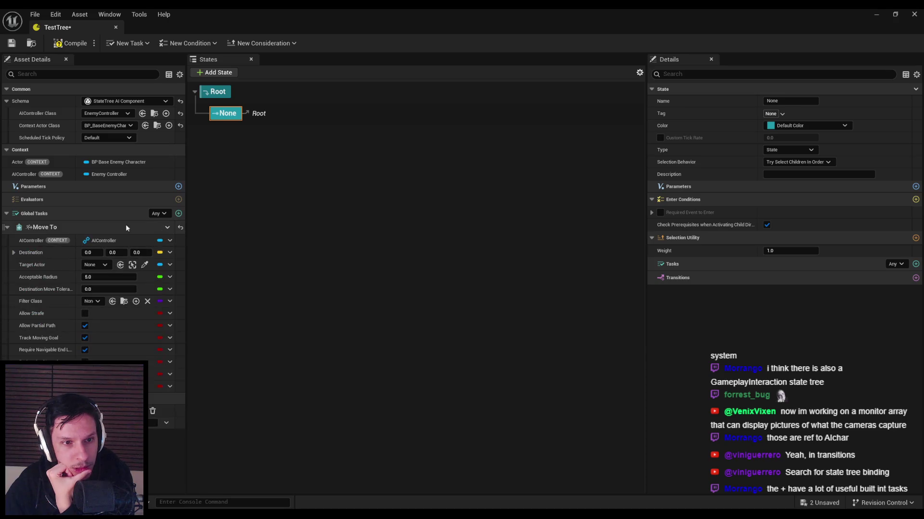
{"action": "left_click", "coordinate": [235, 115]}
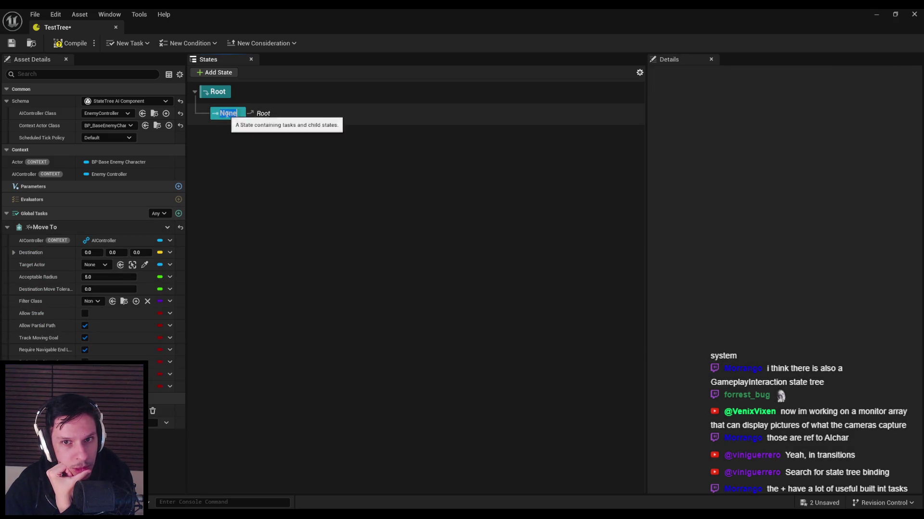
{"action": "left_click", "coordinate": [216, 116]}
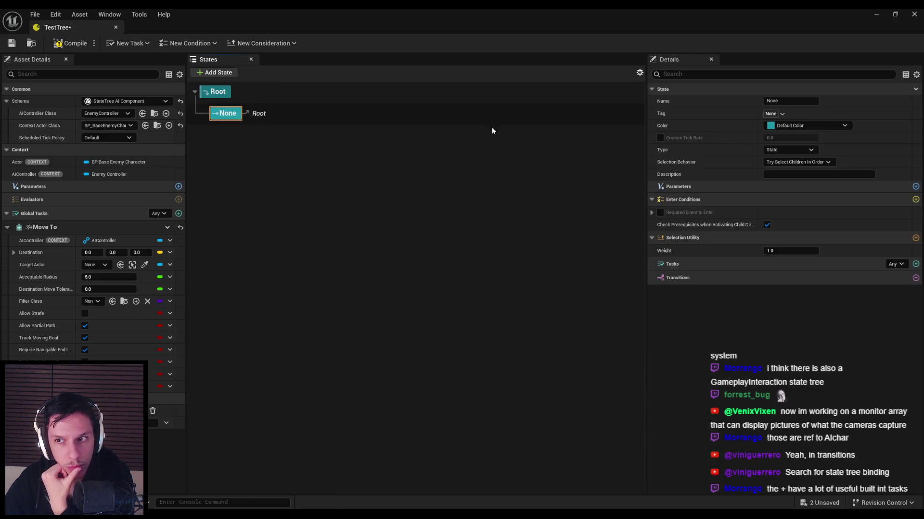
{"action": "left_click", "coordinate": [789, 150]}
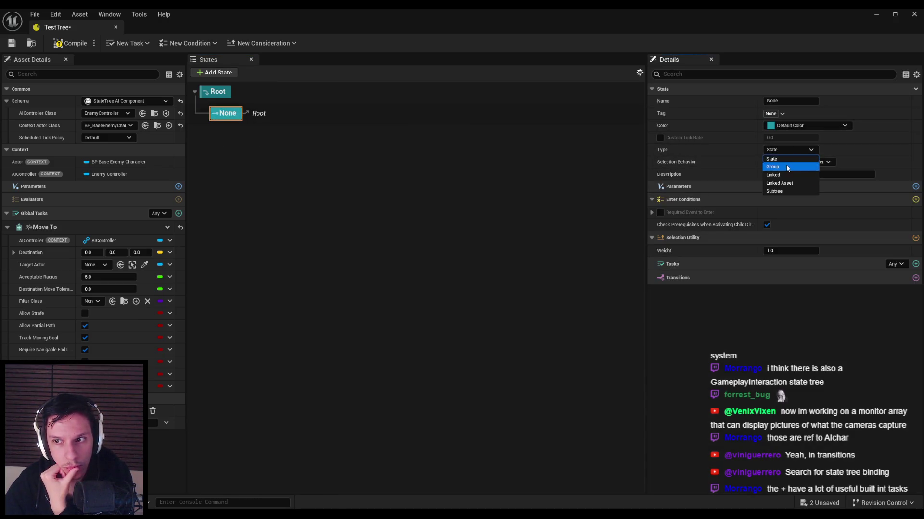
Cycle the None state's Type through Subtree, Group, Linked and Linked Asset, then back to State.
{"action": "left_click", "coordinate": [775, 191]}
{"action": "left_click", "coordinate": [783, 151]}
{"action": "left_click", "coordinate": [779, 166]}
{"action": "left_click", "coordinate": [785, 150]}
{"action": "left_click", "coordinate": [789, 150]}
{"action": "left_click", "coordinate": [773, 175]}
{"action": "left_click", "coordinate": [788, 150]}
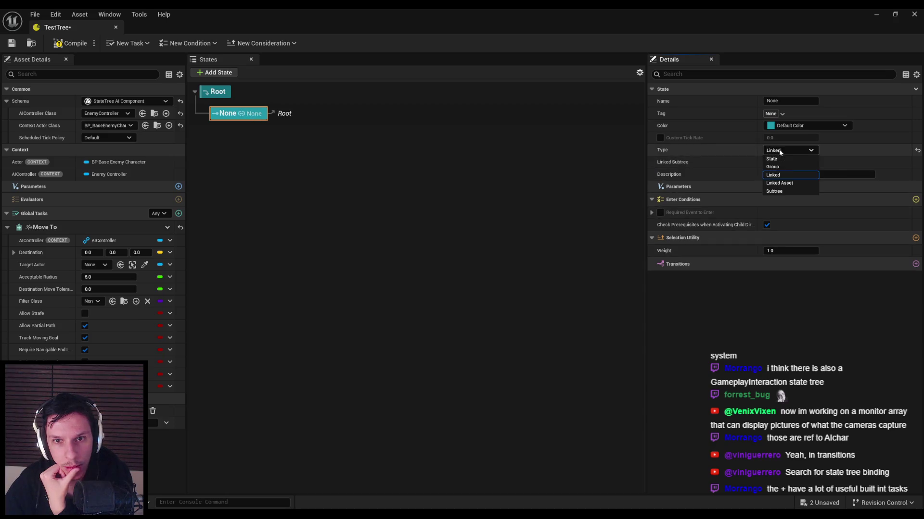
{"action": "left_click", "coordinate": [781, 183]}
{"action": "left_click", "coordinate": [802, 163]}
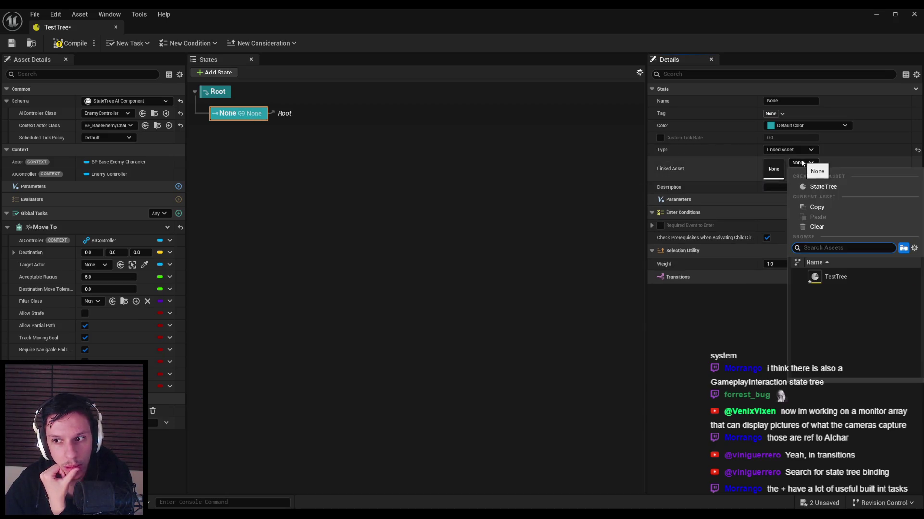
{"action": "left_click", "coordinate": [802, 163]}
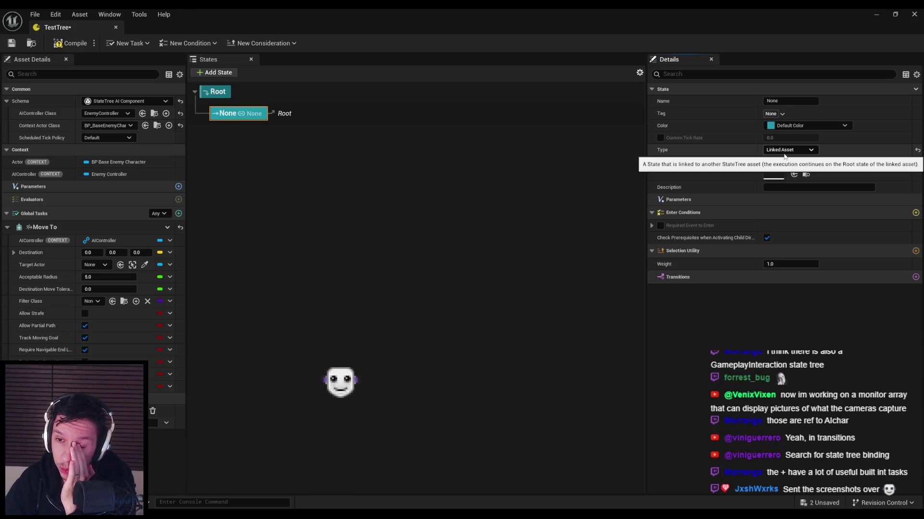
{"action": "left_click", "coordinate": [784, 155]}
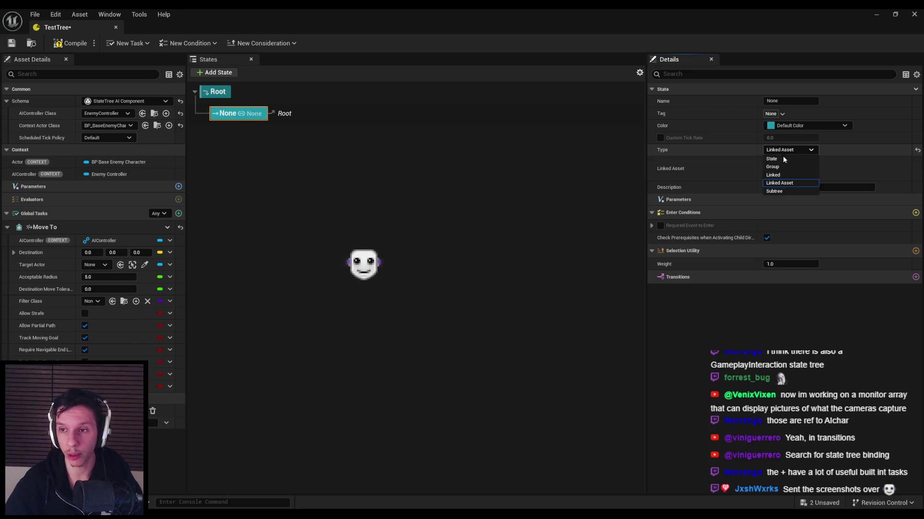
{"action": "left_click", "coordinate": [784, 154]}
Keep Try Enter selection behavior, then delete the Move To global task from Root.
{"action": "left_click", "coordinate": [779, 162]}
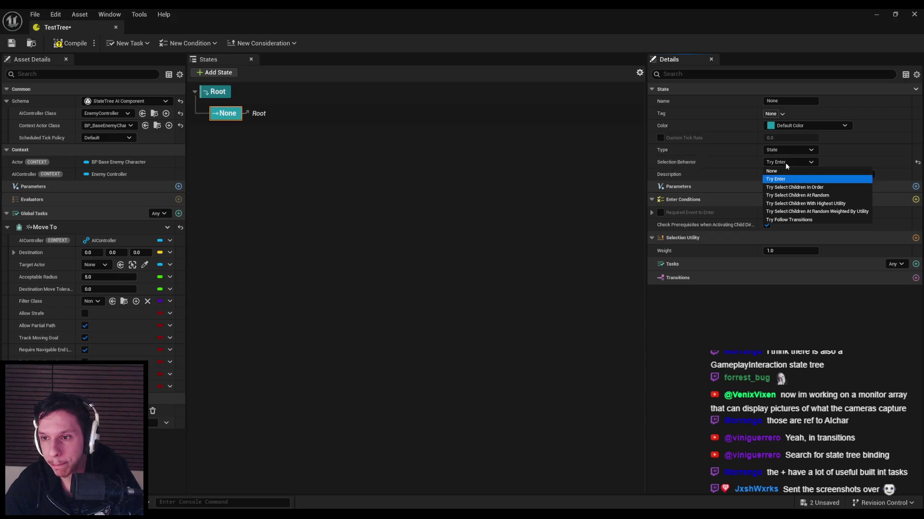
{"action": "left_click", "coordinate": [785, 163]}
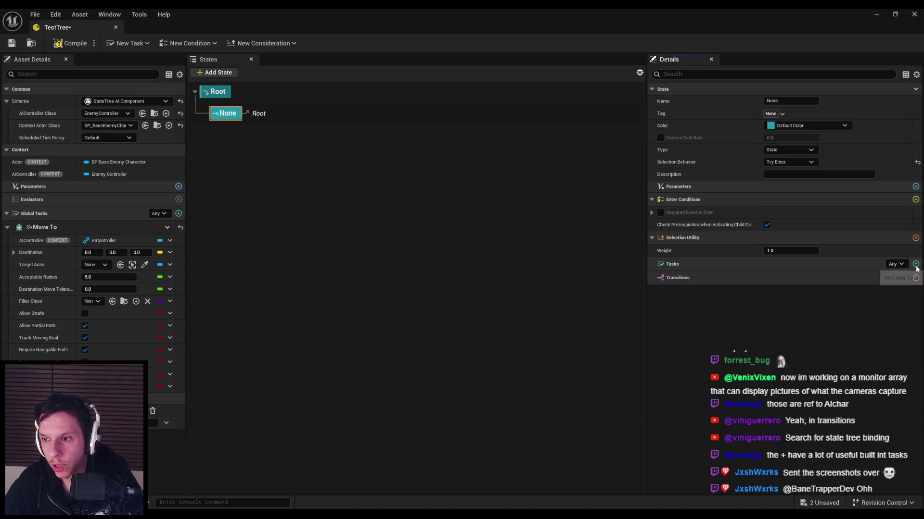
{"action": "left_click", "coordinate": [223, 141]}
{"action": "left_click", "coordinate": [218, 94]}
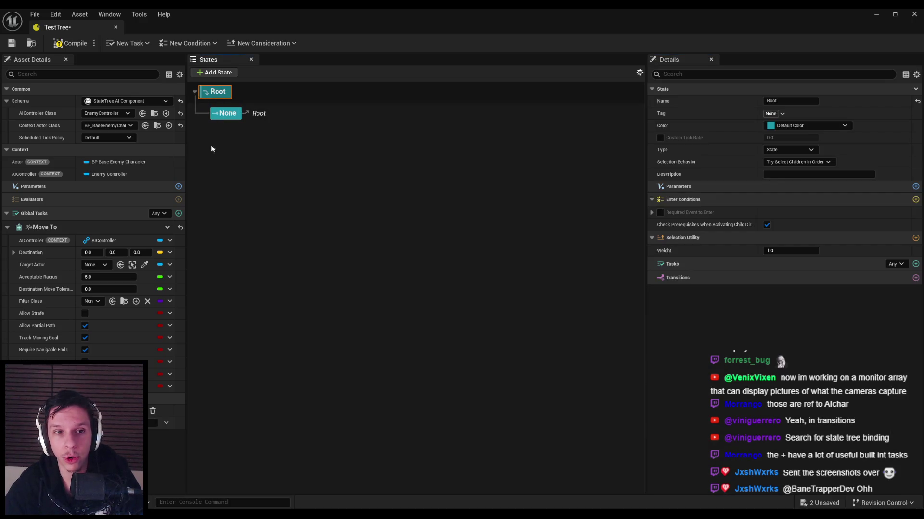
{"action": "left_click", "coordinate": [169, 228]}
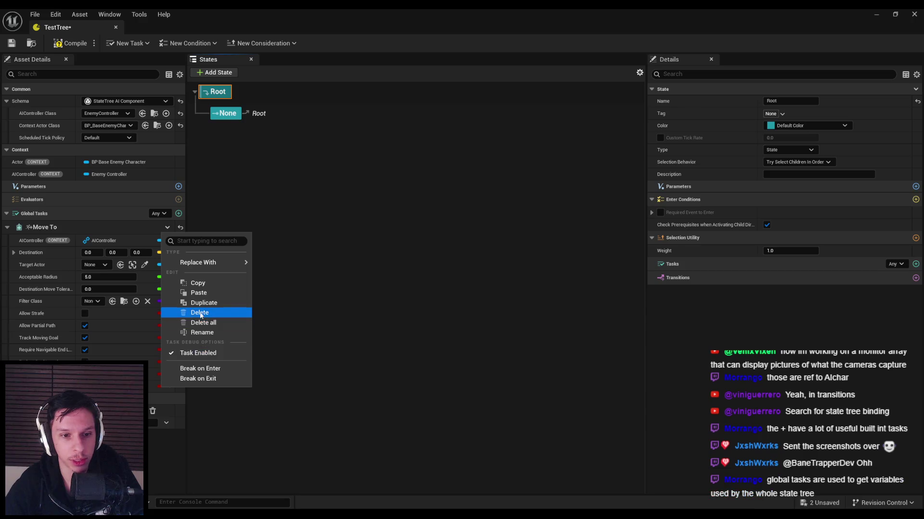
{"action": "left_click", "coordinate": [202, 314]}
{"action": "left_click", "coordinate": [235, 116]}
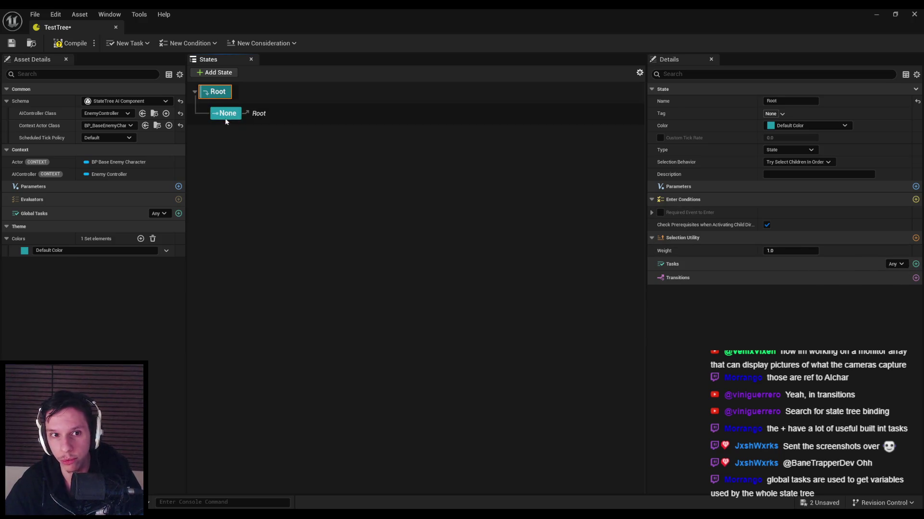
Add a Move To task to the None state and inspect its destination binding options.
{"action": "left_click", "coordinate": [915, 264]}
{"action": "left_click", "coordinate": [790, 300]}
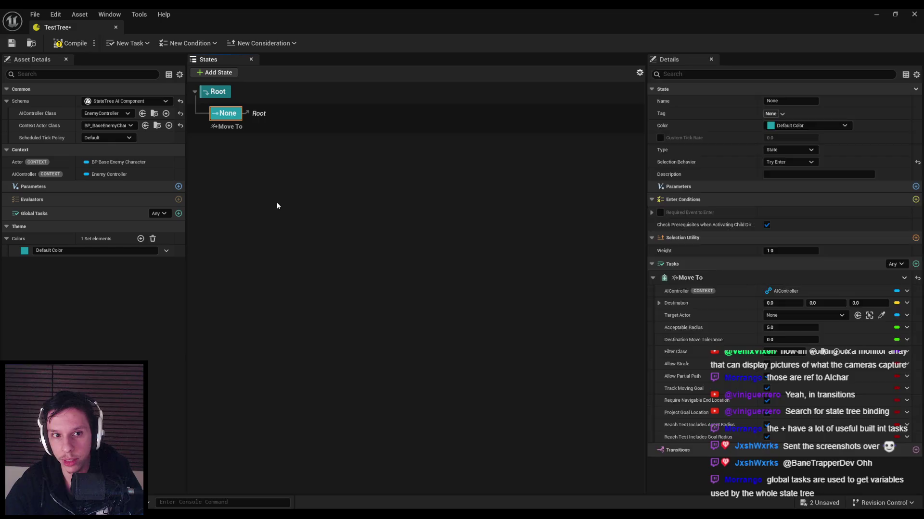
{"action": "left_click", "coordinate": [220, 128]}
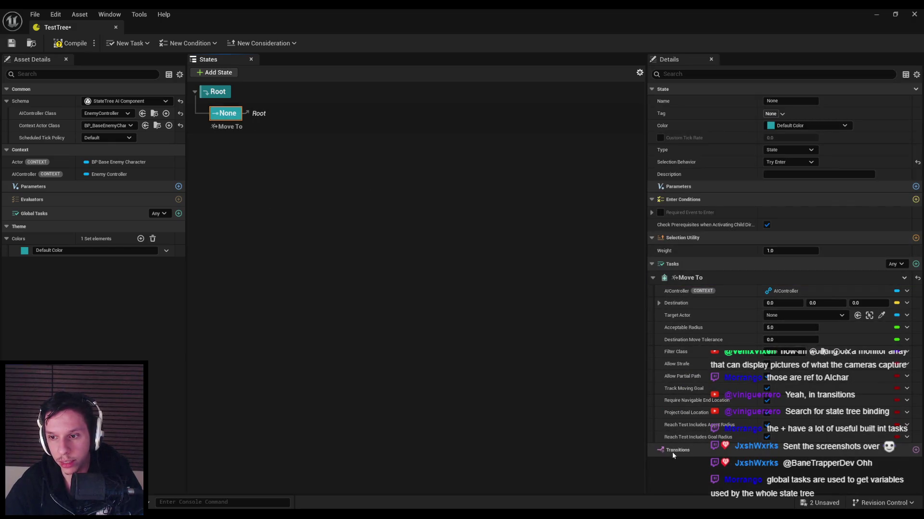
{"action": "left_click", "coordinate": [906, 315]}
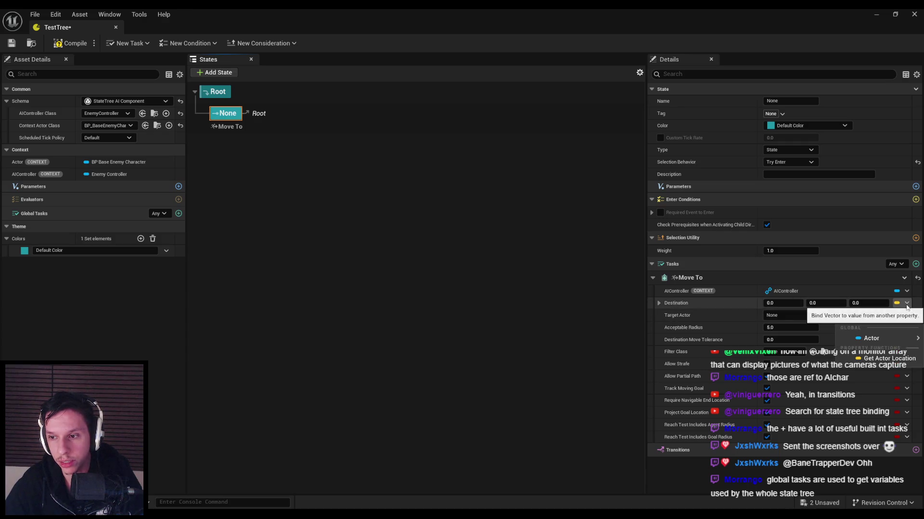
{"action": "mouse_move", "coordinate": [884, 344]}
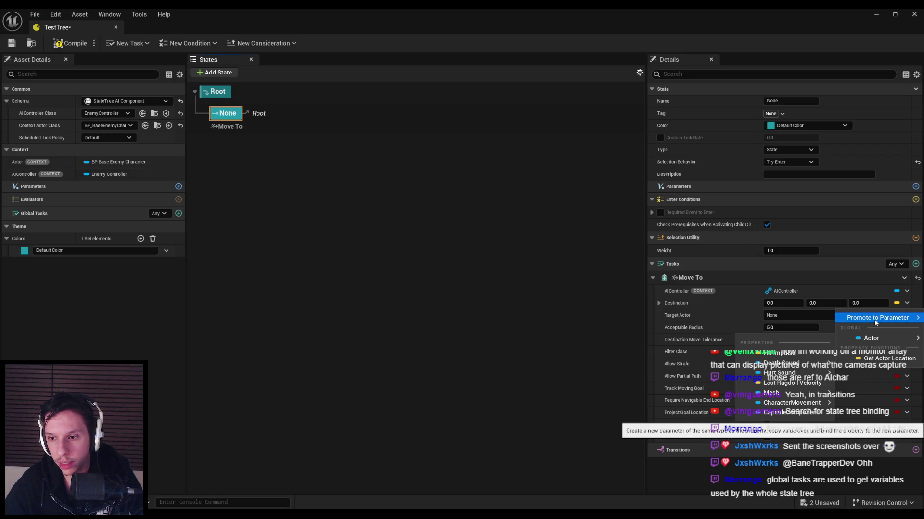
{"action": "mouse_move", "coordinate": [874, 320]}
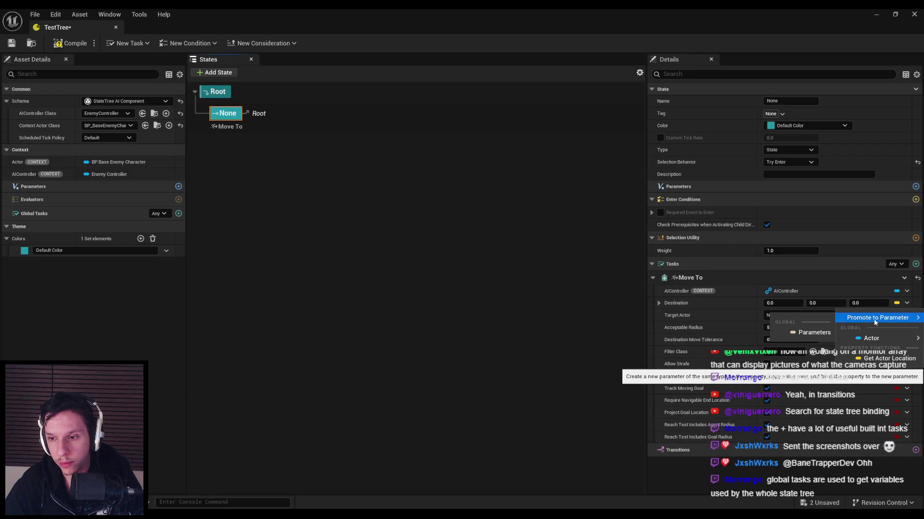
{"action": "left_click", "coordinate": [691, 305]}
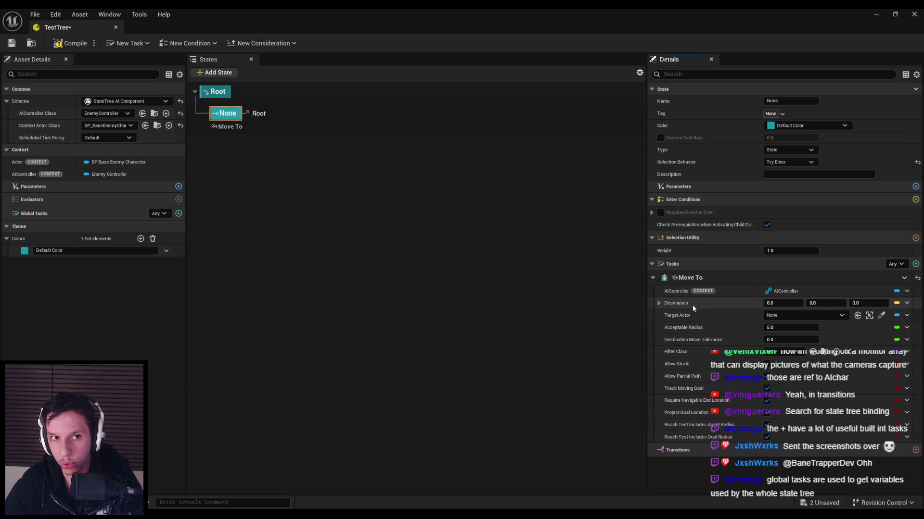
Add a Vector parameter named NewProperty, then remove it and recompile TestTree.
{"action": "left_click", "coordinate": [178, 186]}
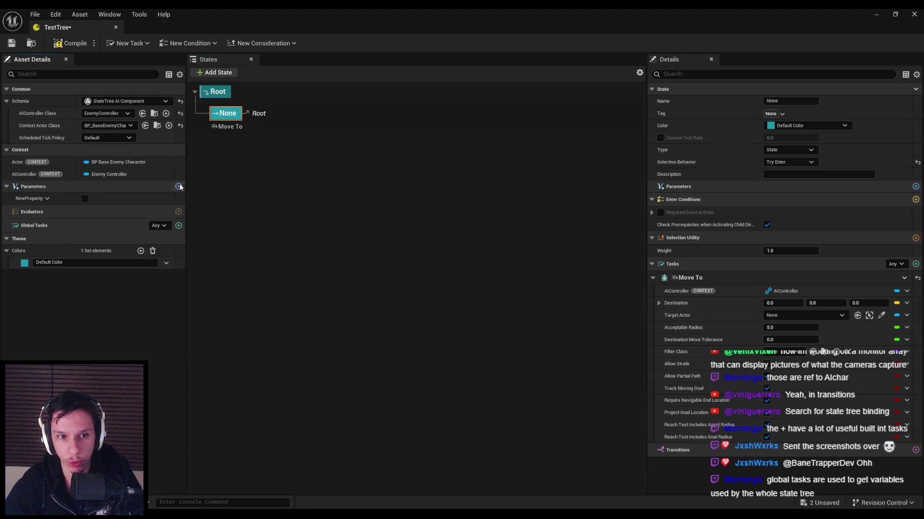
{"action": "left_click", "coordinate": [43, 199]}
{"action": "left_click", "coordinate": [50, 213]}
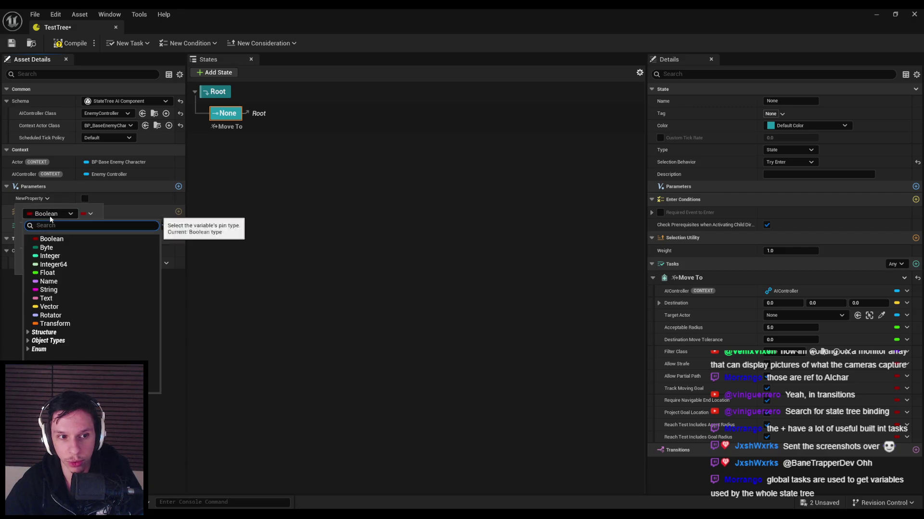
{"action": "left_click", "coordinate": [43, 307]}
{"action": "left_click", "coordinate": [7, 199]}
{"action": "left_click", "coordinate": [7, 200]}
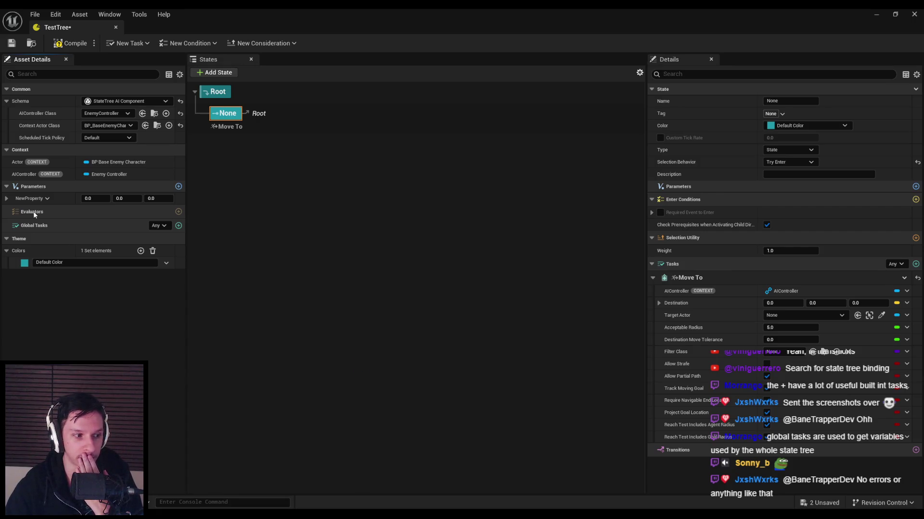
{"action": "left_click", "coordinate": [33, 199]}
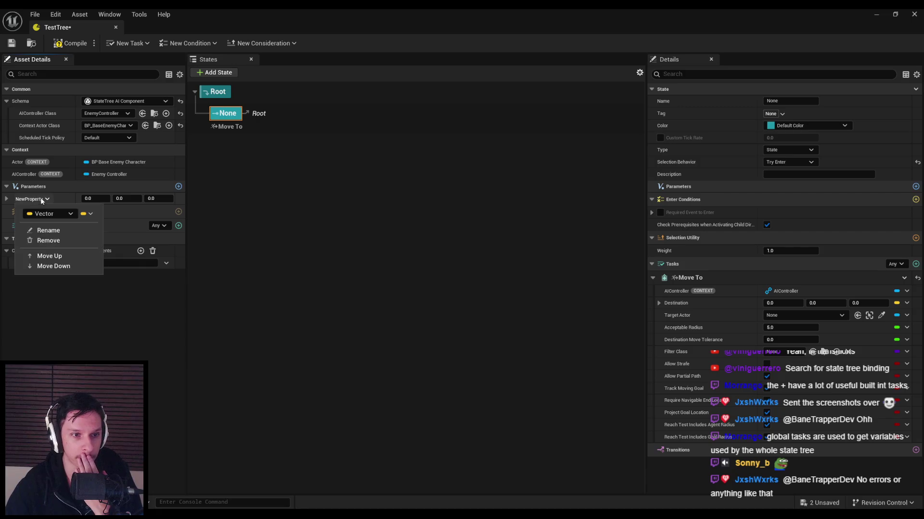
{"action": "left_click", "coordinate": [48, 240]}
{"action": "left_click", "coordinate": [68, 43]}
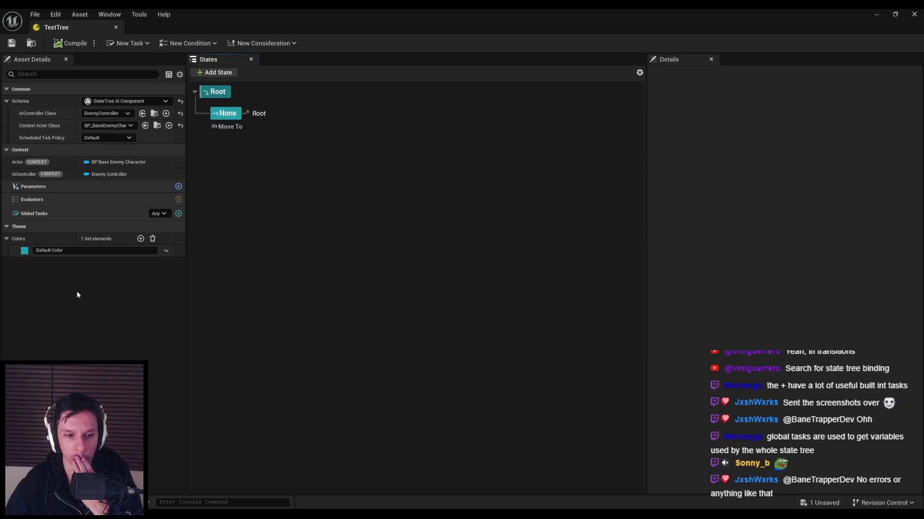
{"action": "key", "text": "alt+Tab"}
Scrub the tutorial from around 5:41 forward to about 8:09, where the HideAndFlee state tree appears.
{"action": "mouse_move", "coordinate": [412, 414]}
{"action": "left_mouse_down"}
{"action": "mouse_move", "coordinate": [458, 415]}
{"action": "mouse_move", "coordinate": [382, 419]}
{"action": "left_mouse_up"}
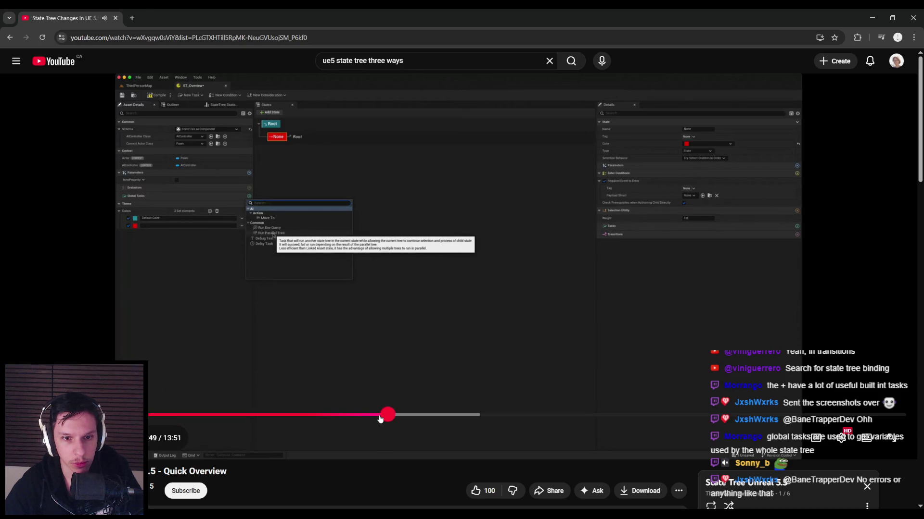
{"action": "left_click_drag", "start_coordinate": [380, 419], "coordinate": [380, 418]}
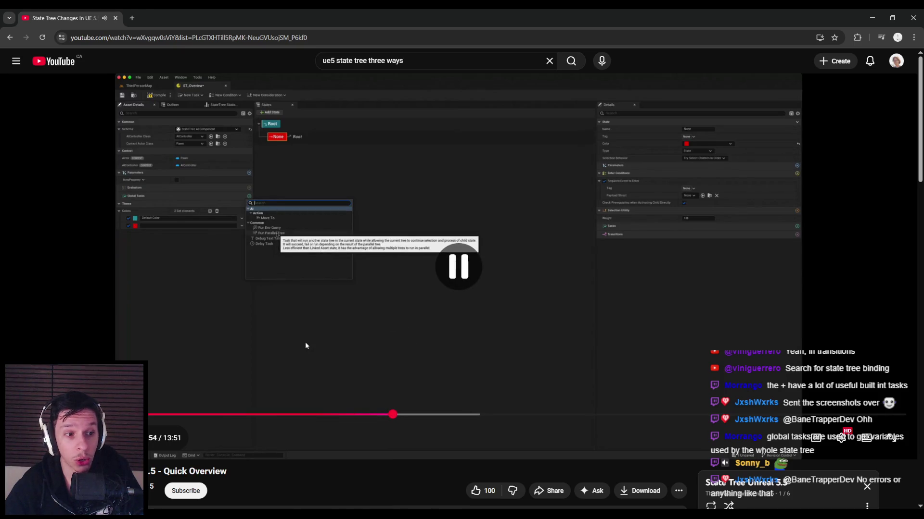
{"action": "right_click", "coordinate": [370, 380]}
{"action": "left_click", "coordinate": [330, 361]}
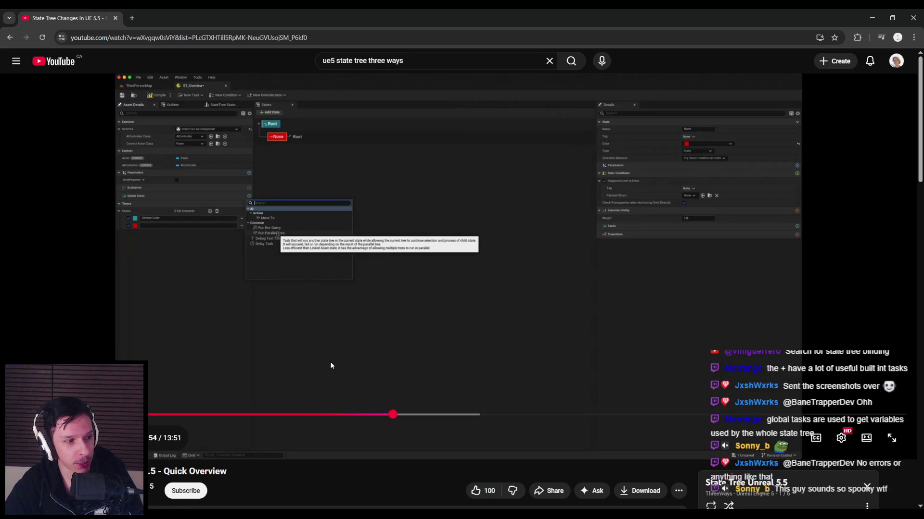
{"action": "left_click", "coordinate": [359, 385]}
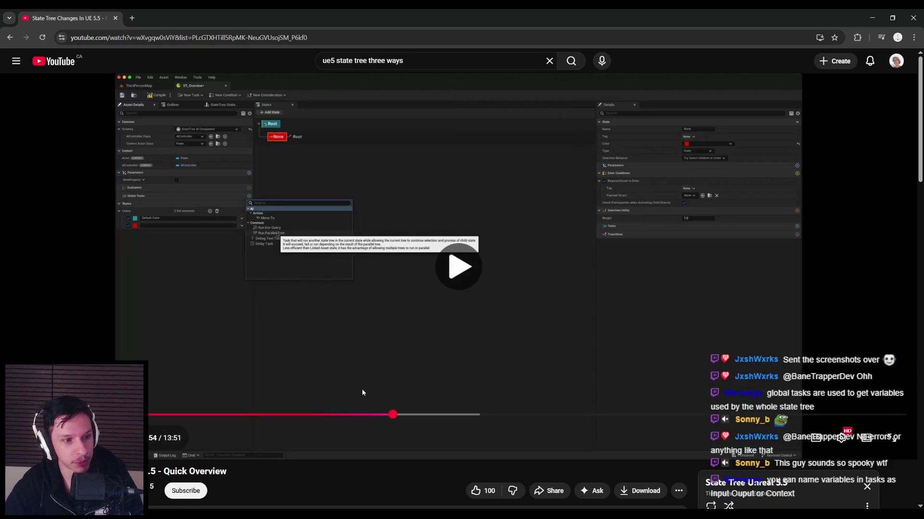
{"action": "mouse_move", "coordinate": [392, 415]}
{"action": "left_mouse_down"}
{"action": "mouse_move", "coordinate": [370, 418]}
{"action": "mouse_move", "coordinate": [535, 417]}
{"action": "mouse_move", "coordinate": [402, 417]}
{"action": "left_mouse_up"}
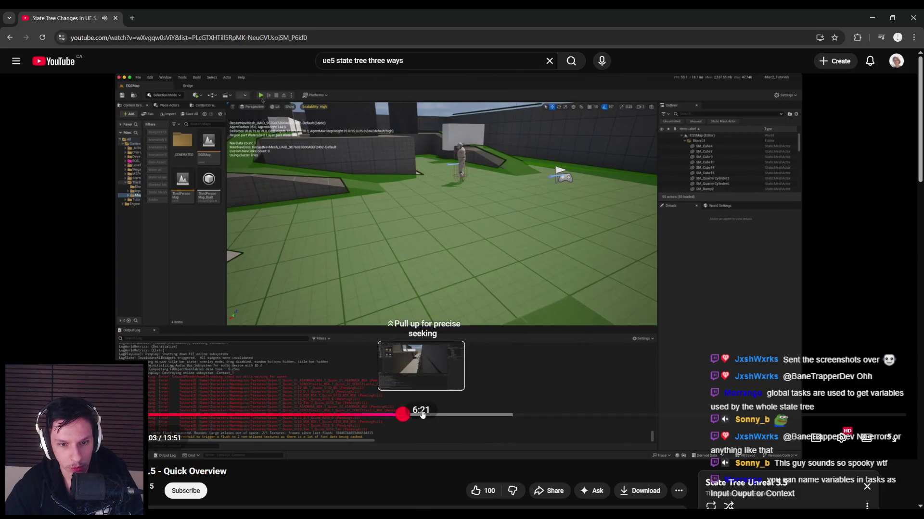
{"action": "left_click_drag", "start_coordinate": [425, 414], "coordinate": [552, 417]}
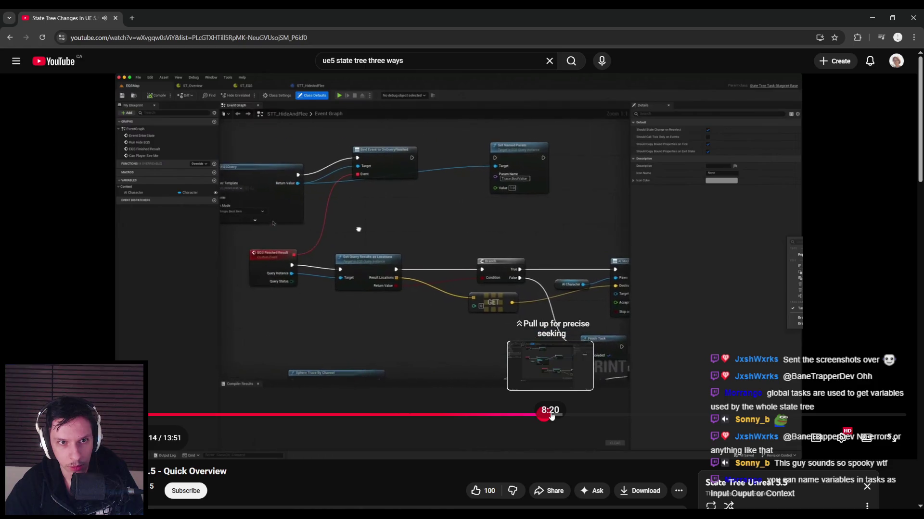
{"action": "left_click_drag", "start_coordinate": [552, 416], "coordinate": [534, 419]}
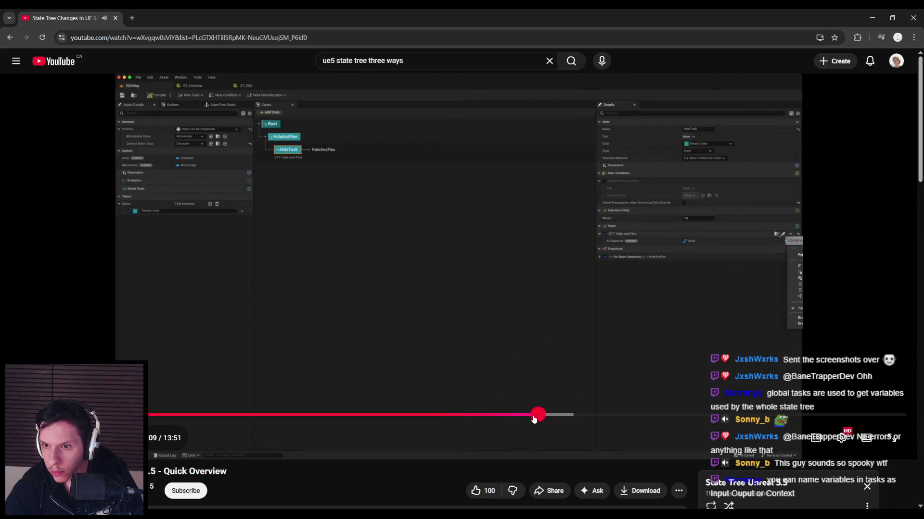
Rewind the tutorial to about 7:53 and resume playback.
{"action": "left_click", "coordinate": [534, 419]}
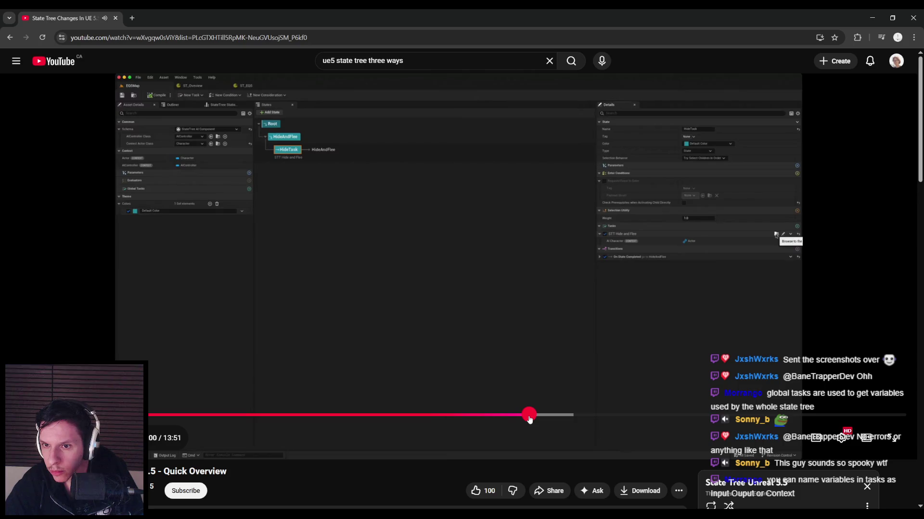
{"action": "left_click", "coordinate": [521, 418]}
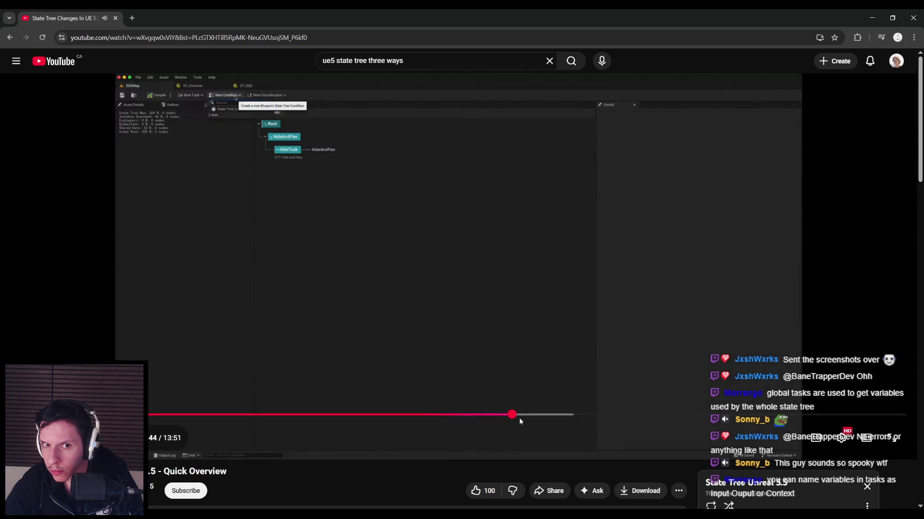
{"action": "left_click", "coordinate": [486, 378]}
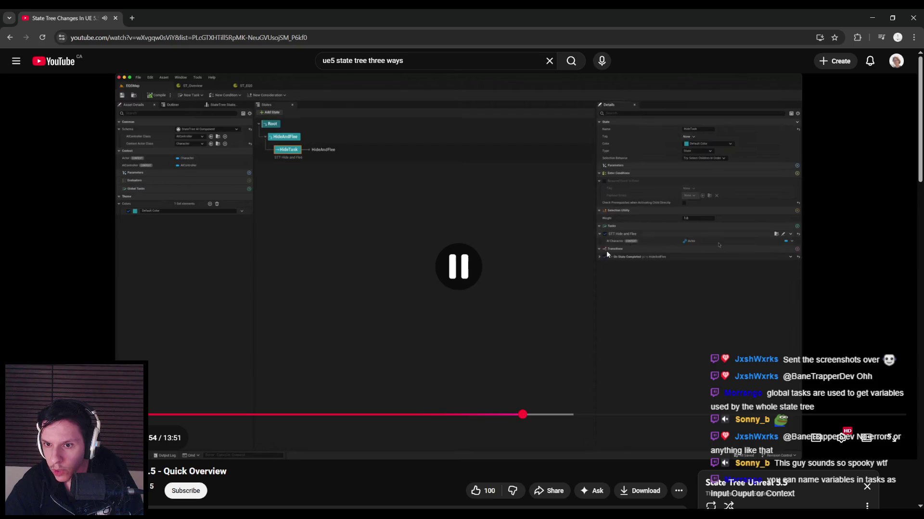
{"action": "left_click", "coordinate": [610, 237]}
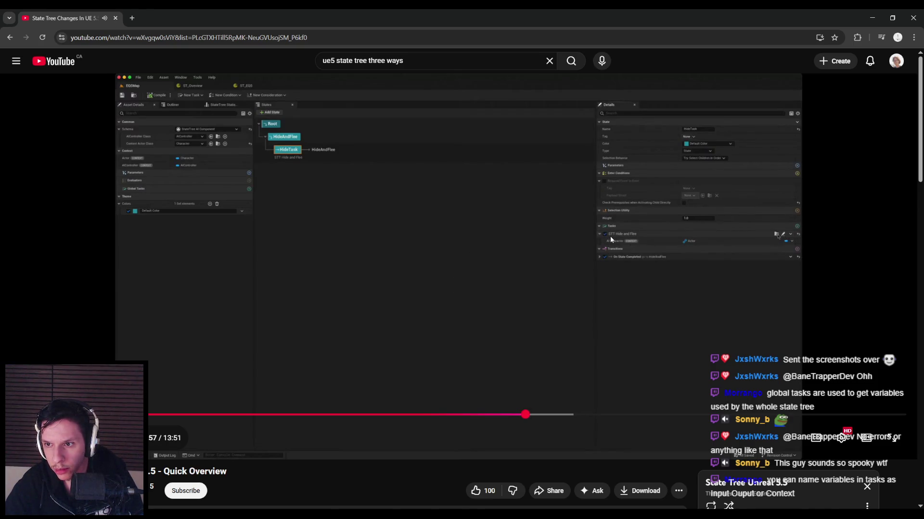
Pause on the HideAndFlee task Blueprint graph showing the AI MoveTo node.
{"action": "mouse_move", "coordinate": [610, 239]}
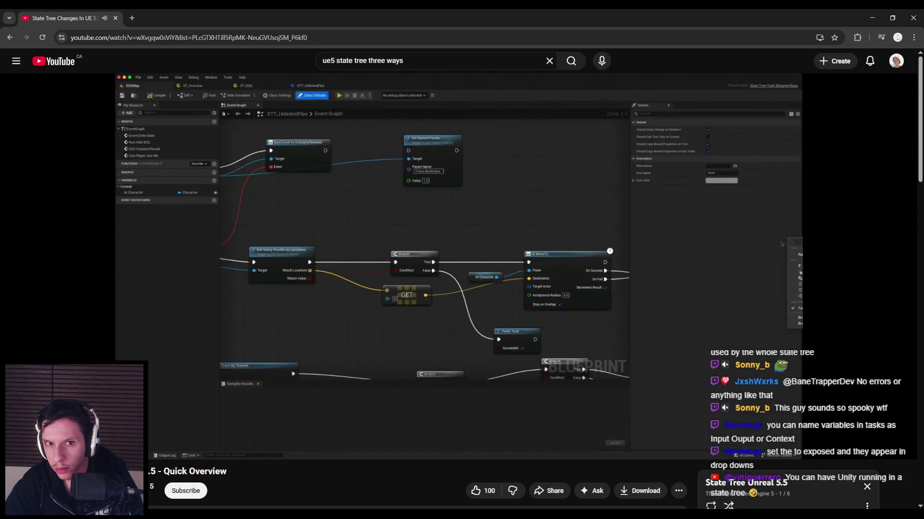
{"action": "left_click", "coordinate": [557, 218]}
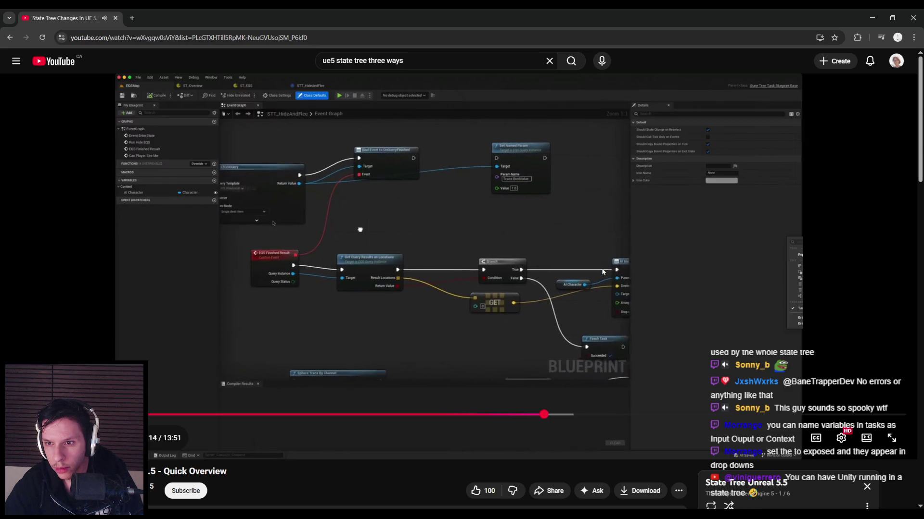
{"action": "left_click", "coordinate": [602, 272]}
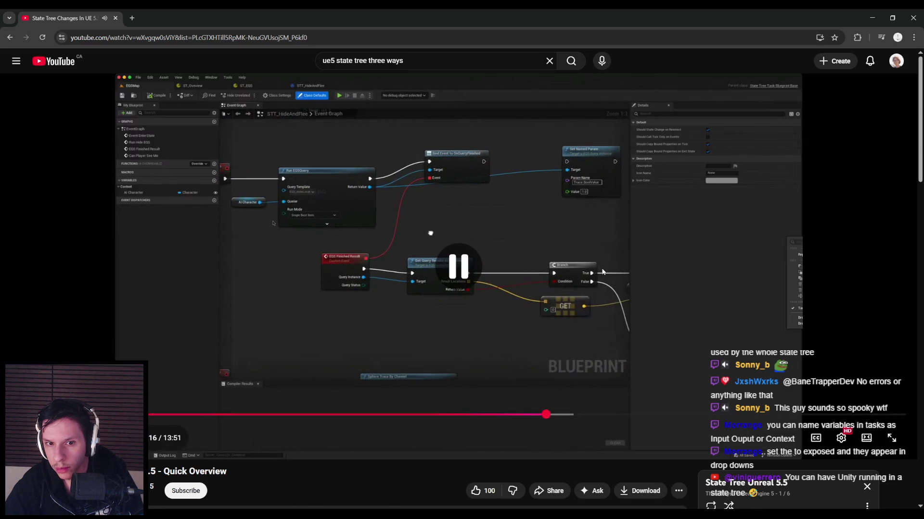
{"action": "left_click", "coordinate": [601, 272]}
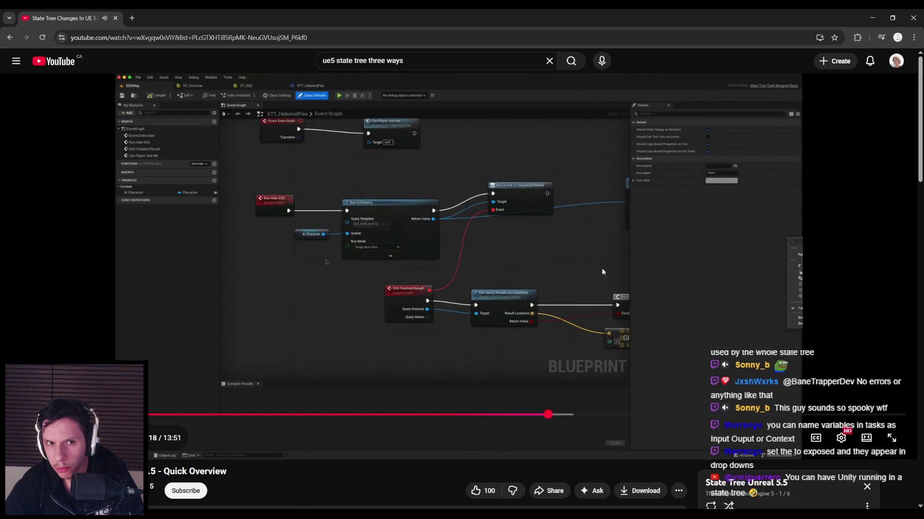
Pause and resume through the rest of the Blueprint walkthrough, then skip ahead in the video.
{"action": "left_click", "coordinate": [220, 93]}
{"action": "left_click", "coordinate": [201, 284]}
{"action": "left_click", "coordinate": [201, 284]}
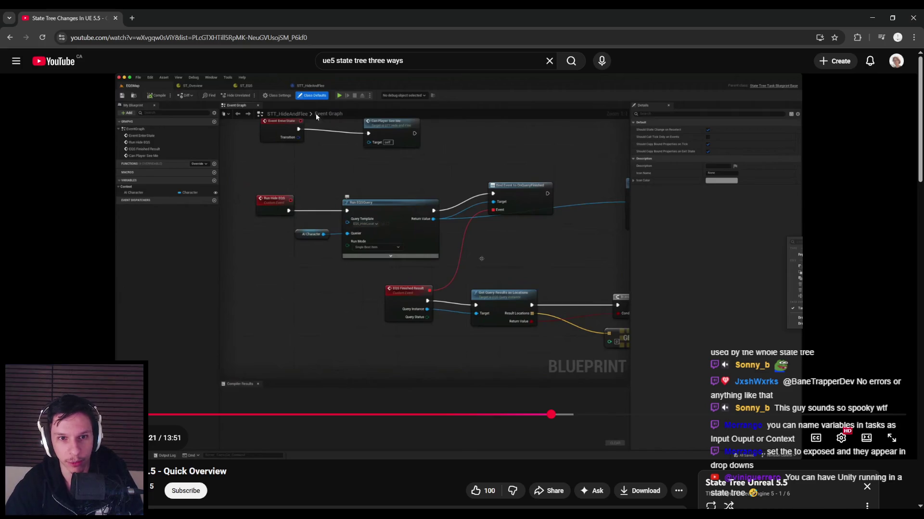
{"action": "left_click", "coordinate": [315, 166]}
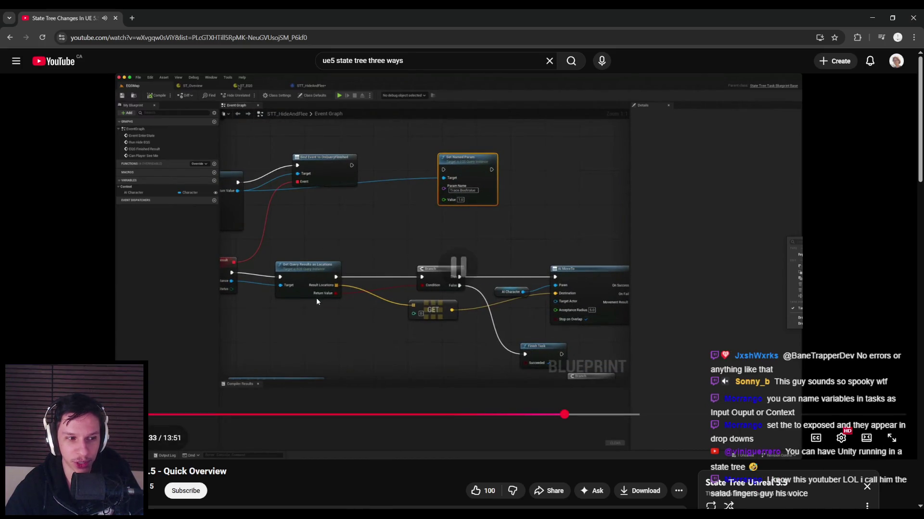
{"action": "scroll", "coordinate": [350, 342], "scroll_direction": "down", "scroll_amount": 3}
{"action": "scroll", "coordinate": [351, 346], "scroll_direction": "up", "scroll_amount": 3}
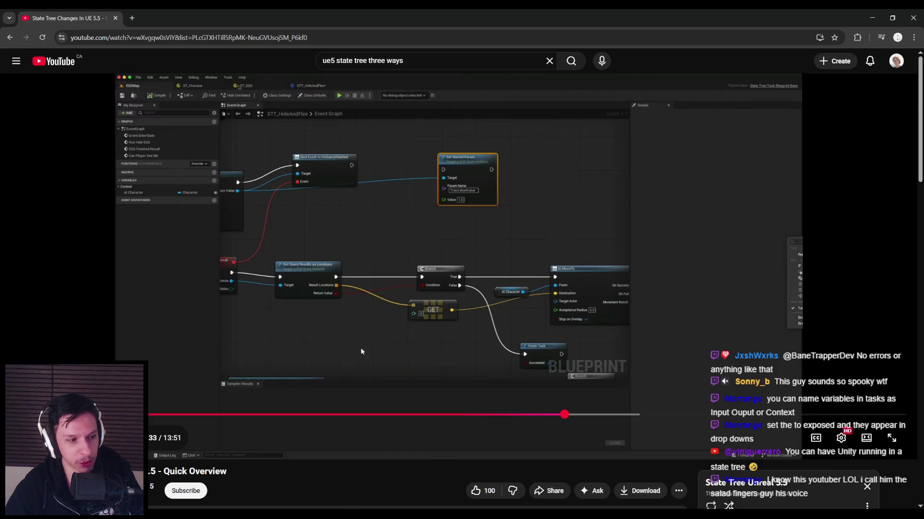
{"action": "left_click_drag", "start_coordinate": [576, 415], "coordinate": [763, 415]}
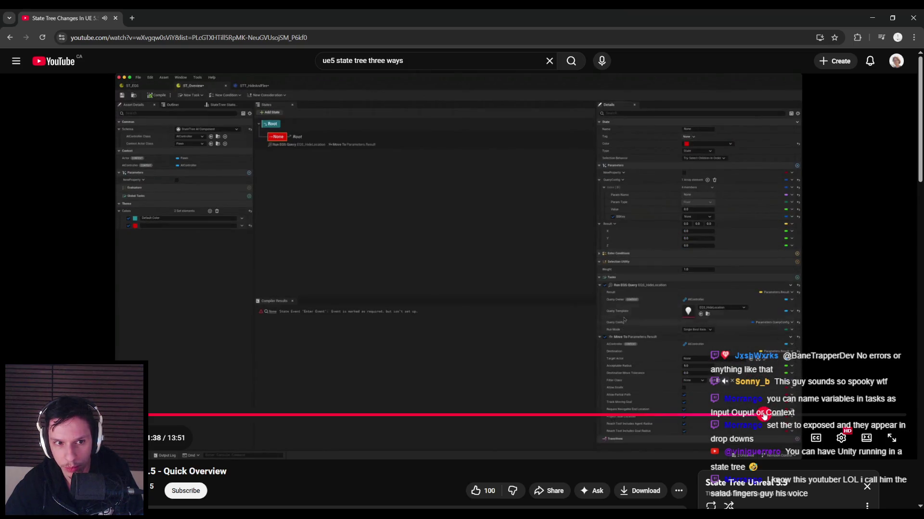
Jump to about 13:31 and pause on the debugger showing HideTask running STT Hide and Flee.
{"action": "left_click", "coordinate": [592, 340]}
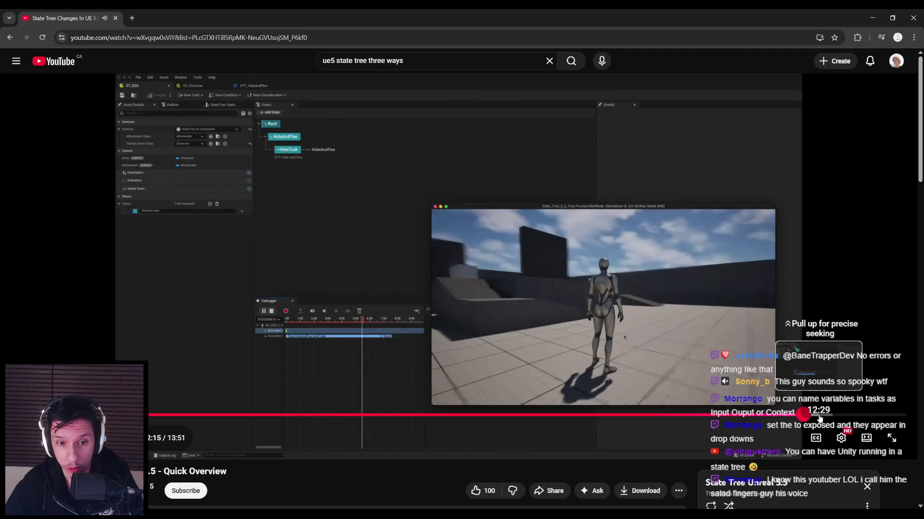
{"action": "left_click", "coordinate": [840, 416]}
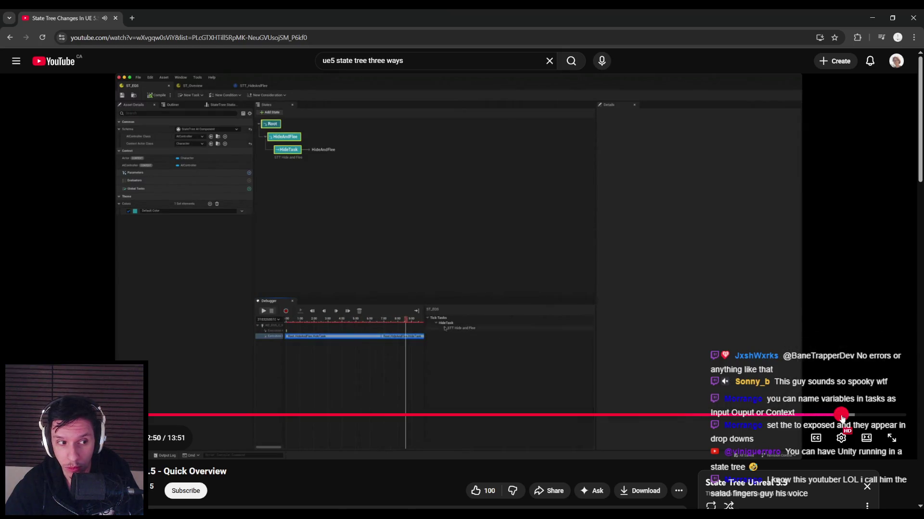
{"action": "left_click_drag", "start_coordinate": [840, 416], "coordinate": [885, 416]}
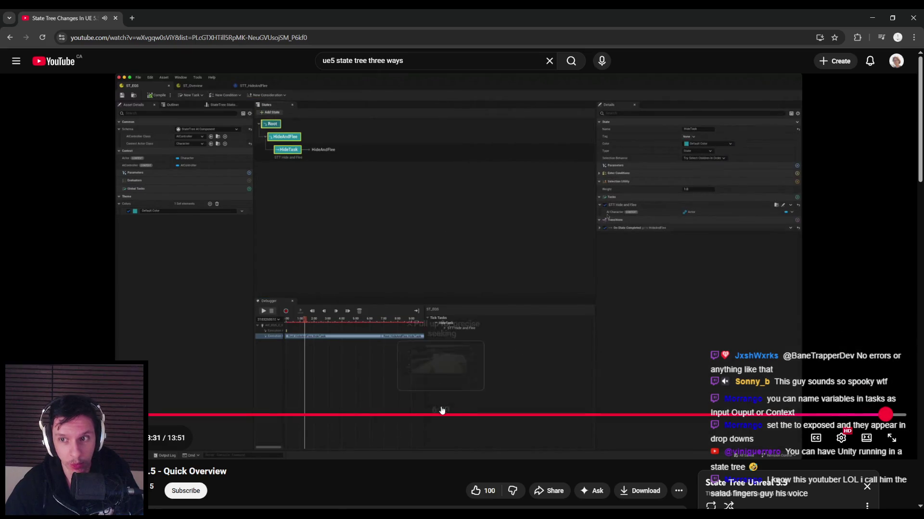
{"action": "left_click", "coordinate": [408, 281]}
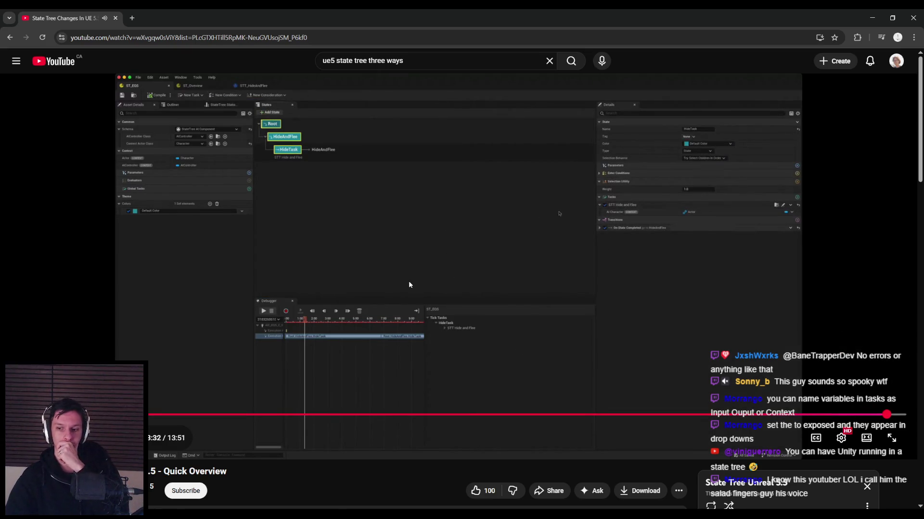
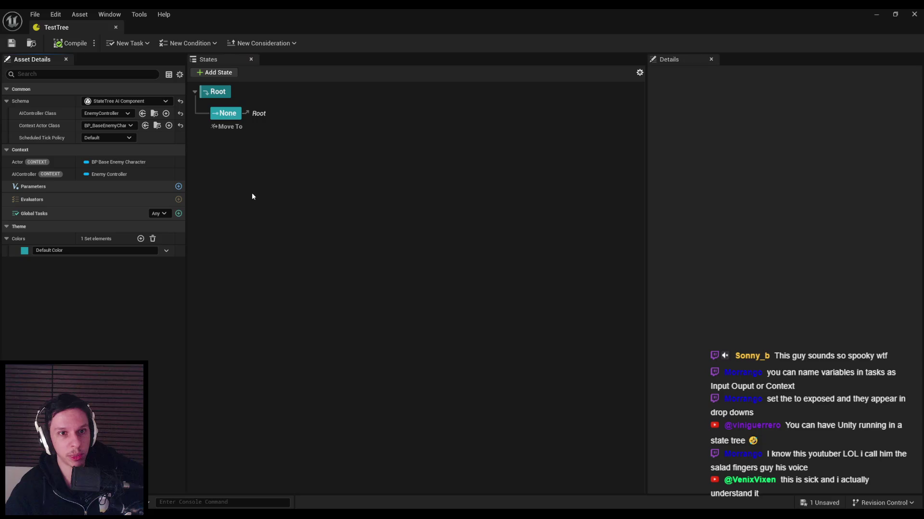
Set the TestTree editor aside, open BP_Enemy-Crawler, and search its graph for 'simulate physics'.
{"action": "left_click", "coordinate": [871, 18]}
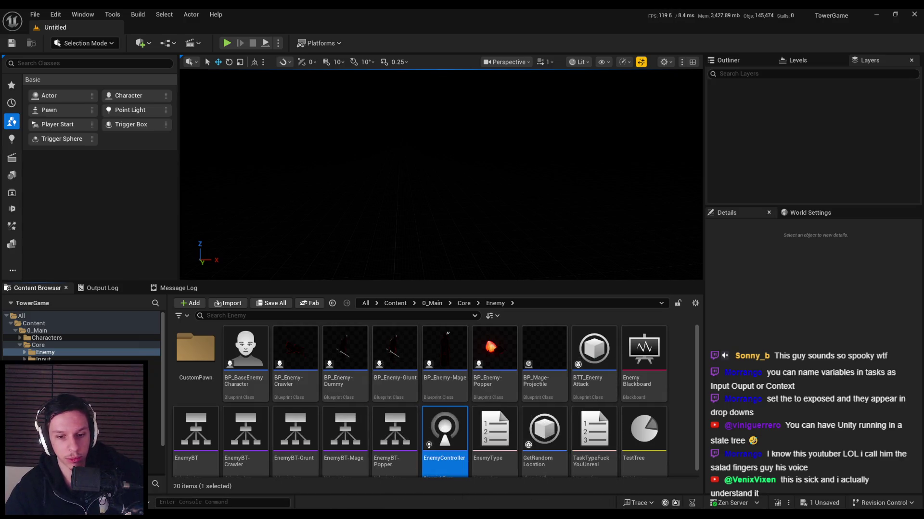
{"action": "key", "text": "alt+Tab"}
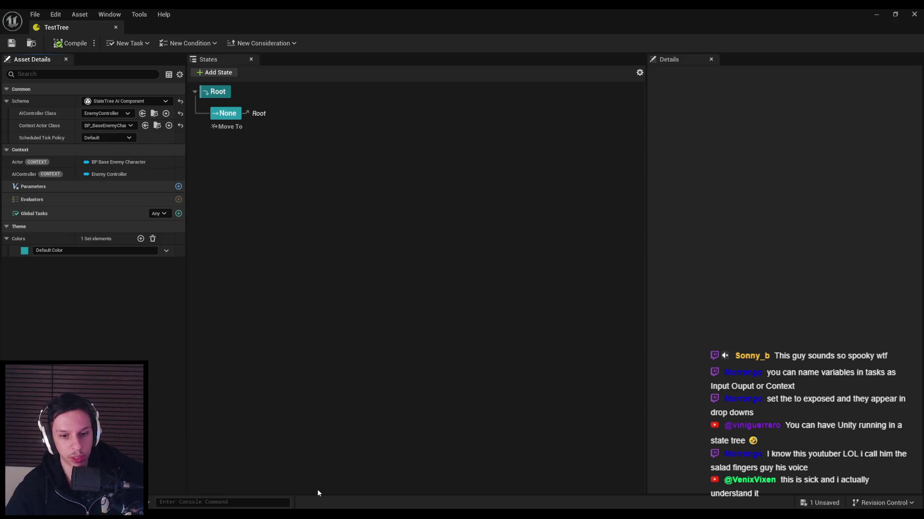
{"action": "left_click", "coordinate": [876, 14]}
{"action": "double_click", "coordinate": [295, 349]}
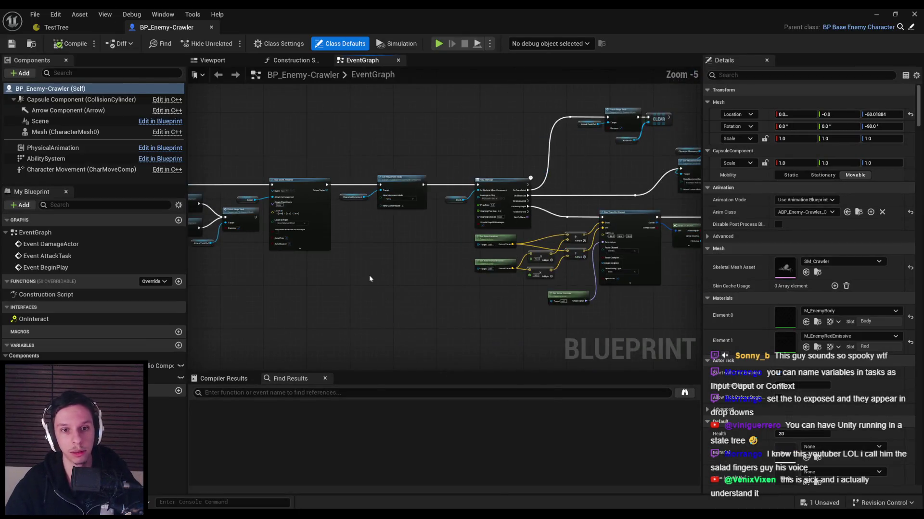
{"action": "right_click", "coordinate": [369, 279]}
{"action": "type", "text": "simulate physics"}
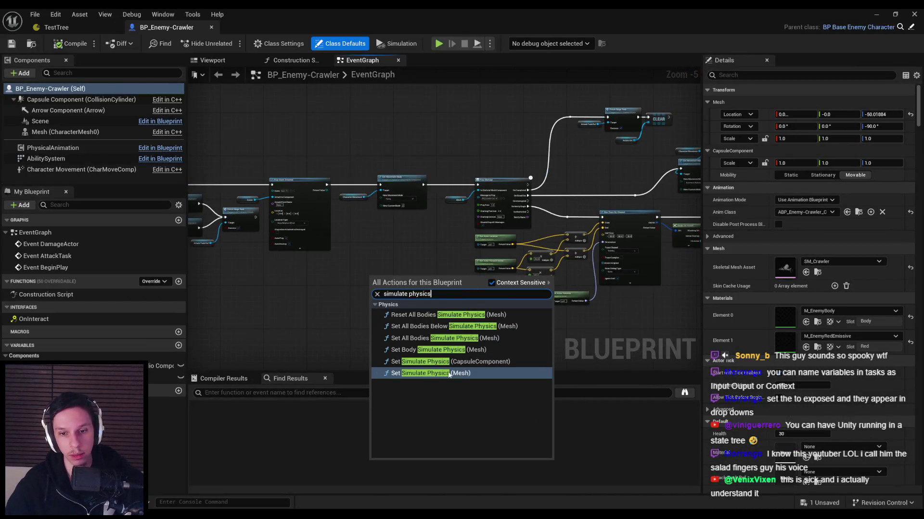
{"action": "key", "text": "Return"}
{"action": "scroll", "coordinate": [381, 271], "scroll_direction": "up", "scroll_amount": 5}
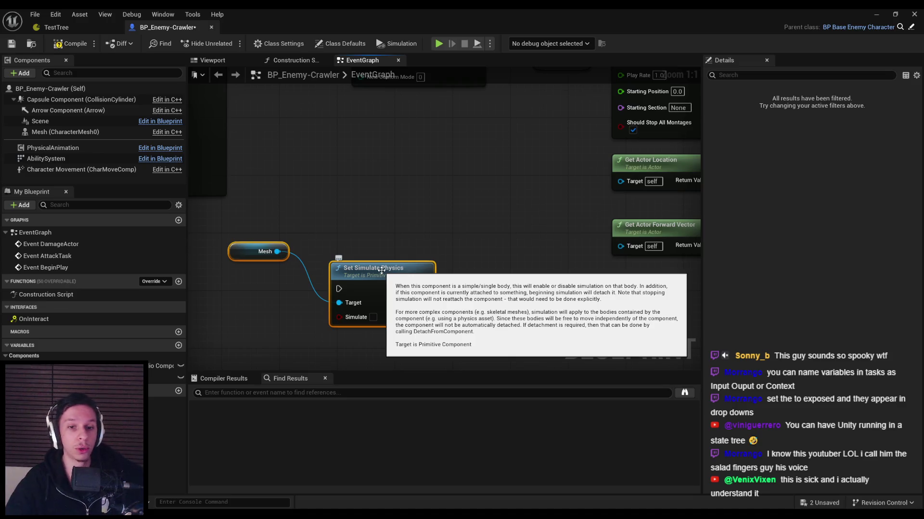
{"action": "left_click_drag", "start_coordinate": [291, 206], "coordinate": [452, 350]}
{"action": "key", "text": "Delete"}
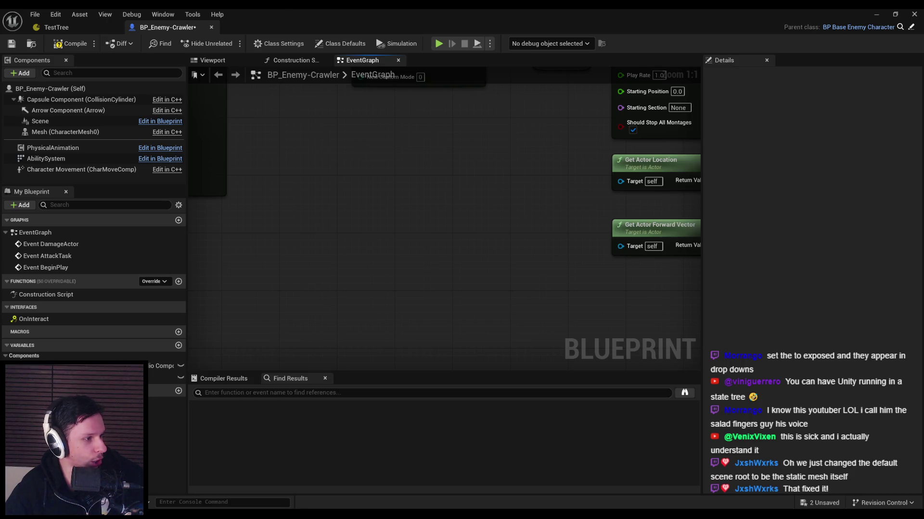
{"action": "left_click_drag", "start_coordinate": [190, 320], "coordinate": [197, 320]}
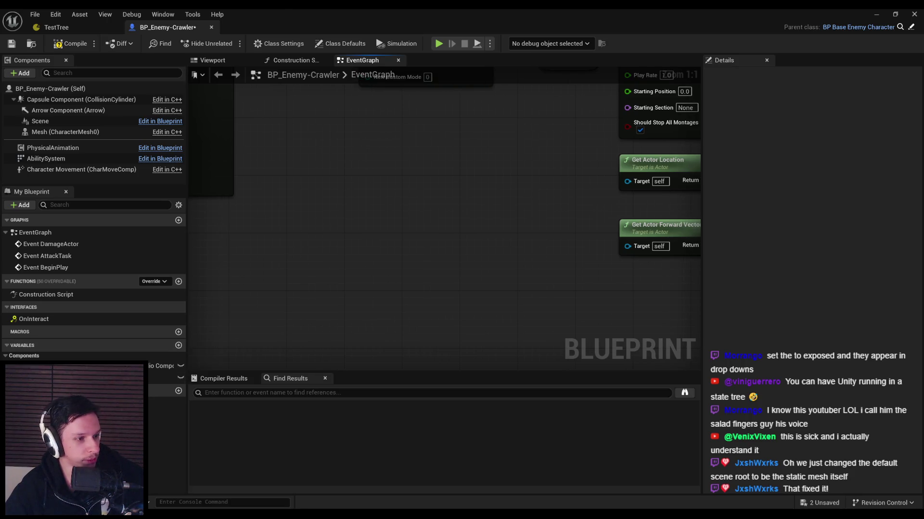
{"action": "key", "text": "alt+Tab"}
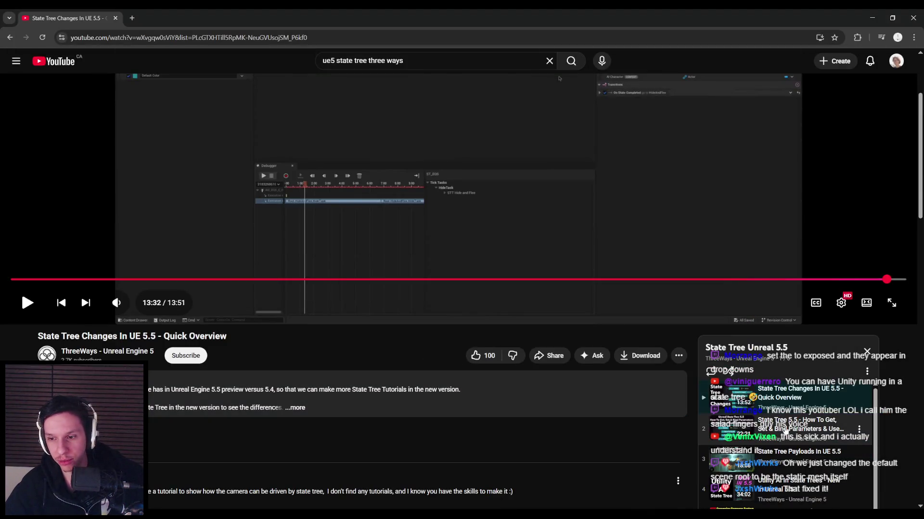
Play the next playlist video on State Tree parameters and skip ahead to its parameter options.
{"action": "key", "text": "shift+n"}
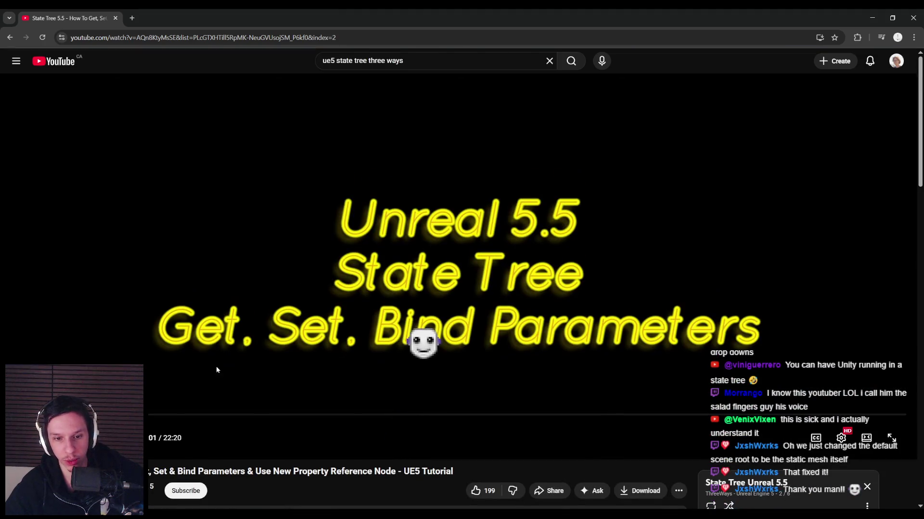
{"action": "key", "text": "l"}
{"action": "key", "text": "l"}
{"action": "key", "text": "l"}
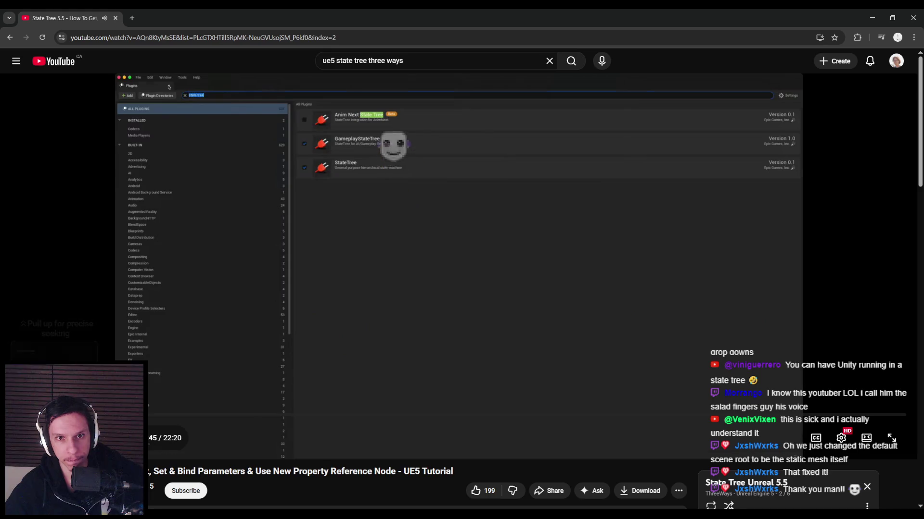
{"action": "key", "text": "Right"}
{"action": "key", "text": "Right"}
{"action": "key", "text": "Right"}
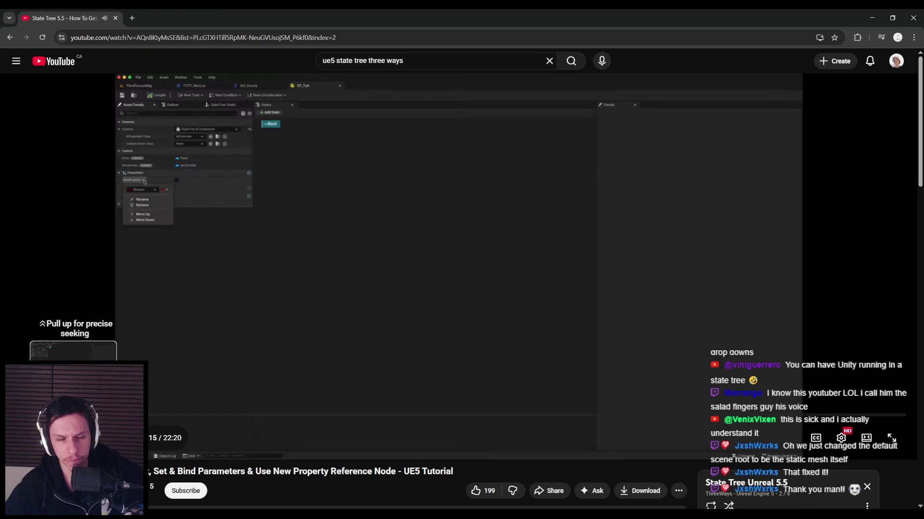
{"action": "key", "text": "space"}
{"action": "key", "text": "space"}
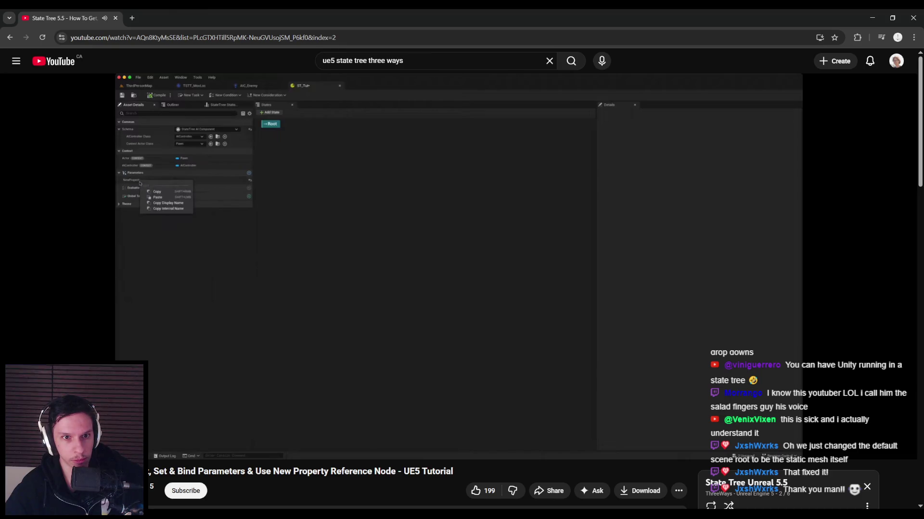
{"action": "key", "text": "space"}
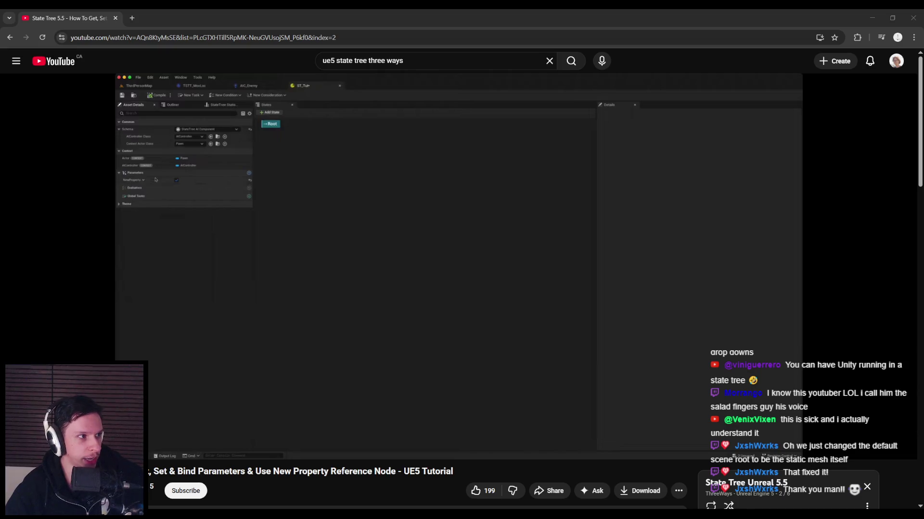
Pause the video at the parameter menu, then open the EnemyBT-Grunt behavior tree in Unreal.
{"action": "left_click", "coordinate": [224, 253]}
{"action": "left_click_drag", "start_coordinate": [76, 415], "coordinate": [80, 415]}
{"action": "key", "text": "space"}
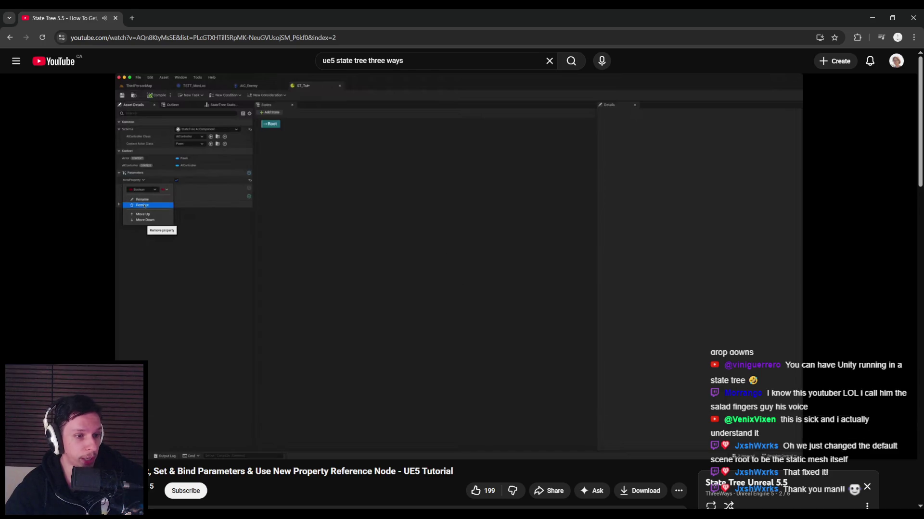
{"action": "key", "text": "alt+Tab"}
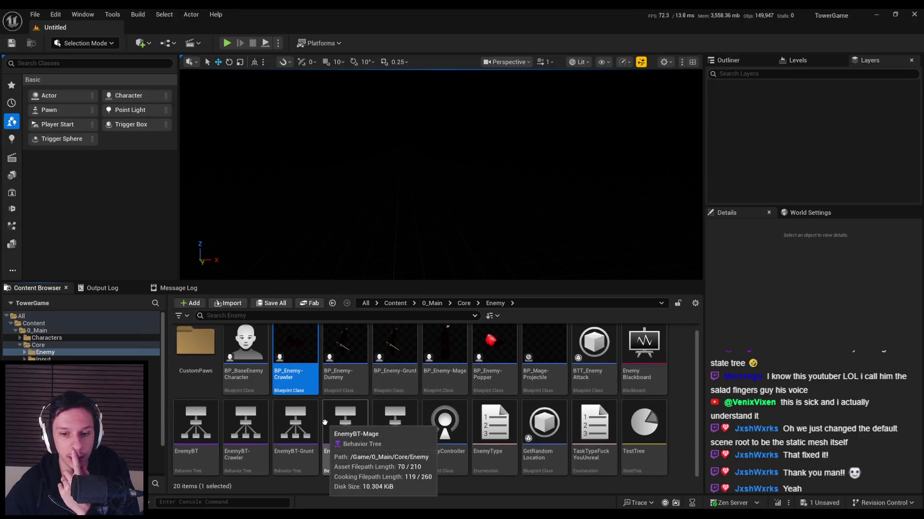
{"action": "double_click", "coordinate": [295, 425]}
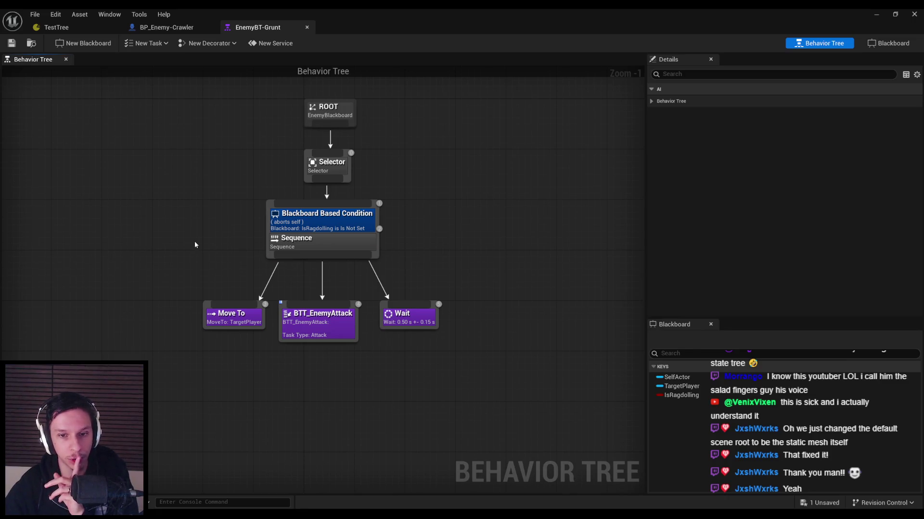
Inspect the BTT_EnemyAttack and Move To tasks and the IsRagdolling key, then return to YouTube.
{"action": "left_click", "coordinate": [313, 329]}
{"action": "left_click", "coordinate": [303, 367]}
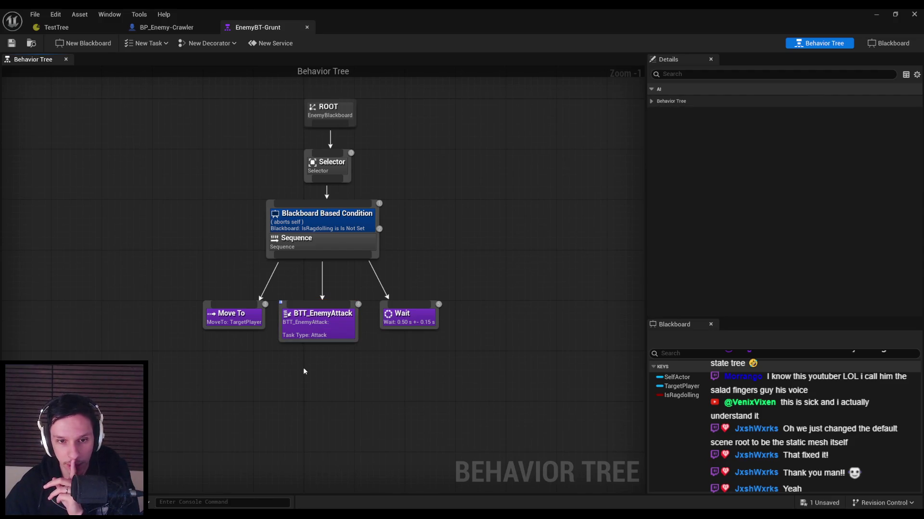
{"action": "left_click", "coordinate": [300, 322]}
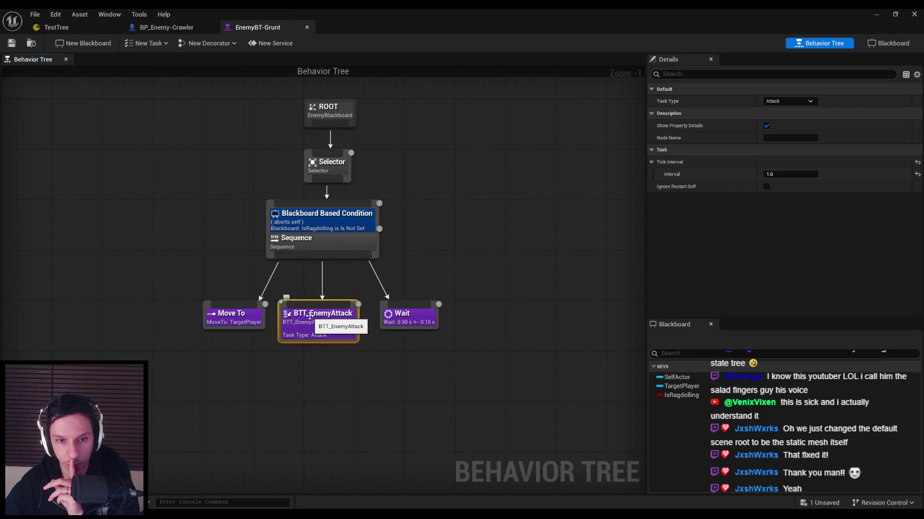
{"action": "left_click", "coordinate": [242, 324]}
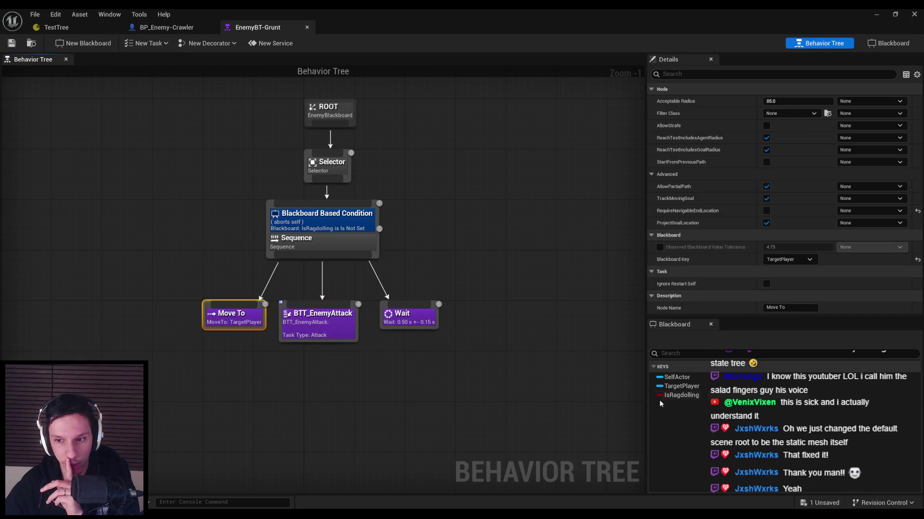
{"action": "left_click", "coordinate": [631, 414]}
{"action": "left_click", "coordinate": [676, 396]}
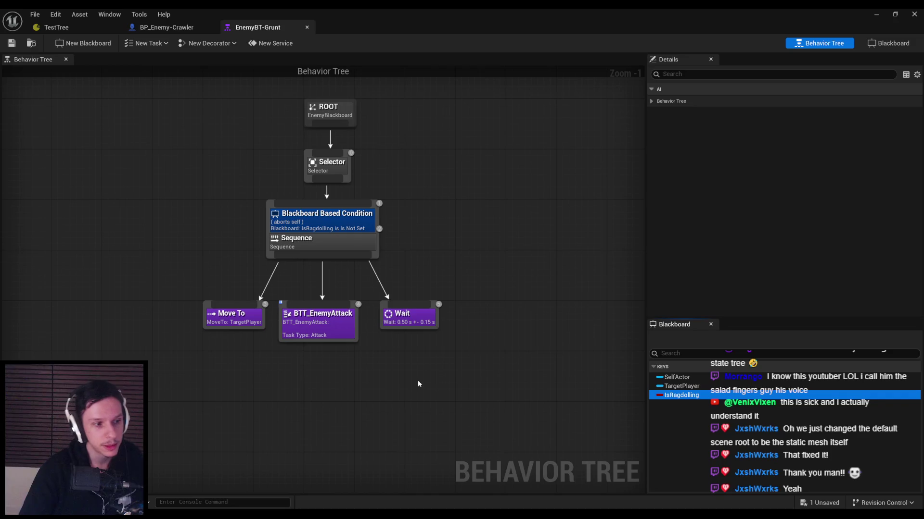
{"action": "left_click", "coordinate": [331, 389]}
{"action": "key", "text": "alt+Tab"}
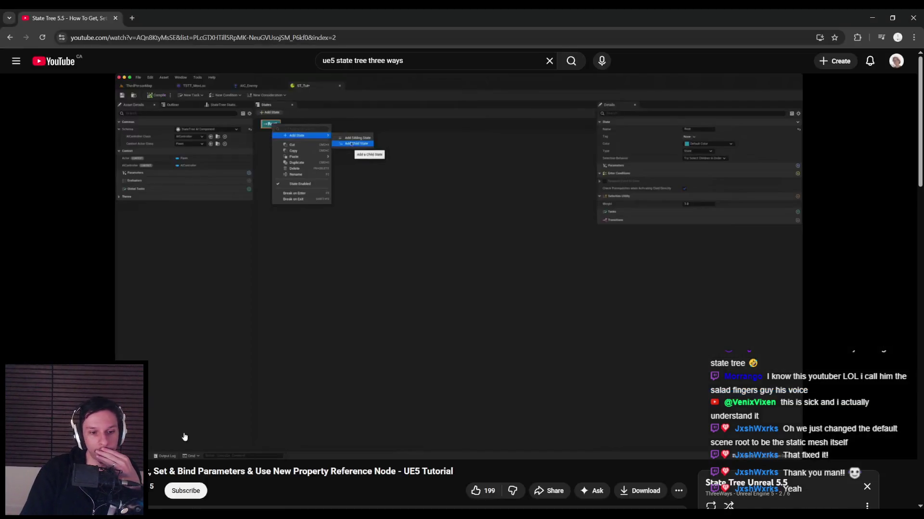
Scrub the tutorial to the GetMoveToLocation state holding its STT_GetMoveToLocation task, and pause.
{"action": "left_click_drag", "start_coordinate": [192, 459], "coordinate": [94, 459]}
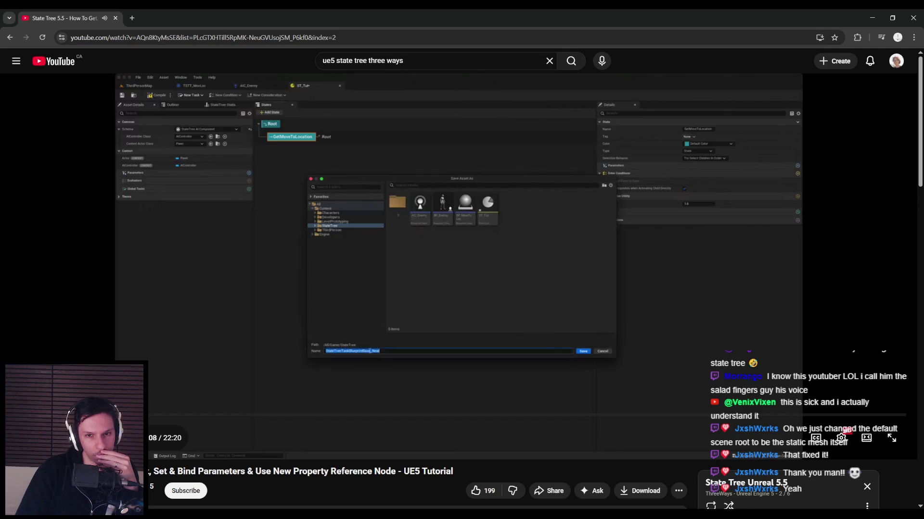
{"action": "left_click_drag", "start_coordinate": [93, 459], "coordinate": [94, 459]}
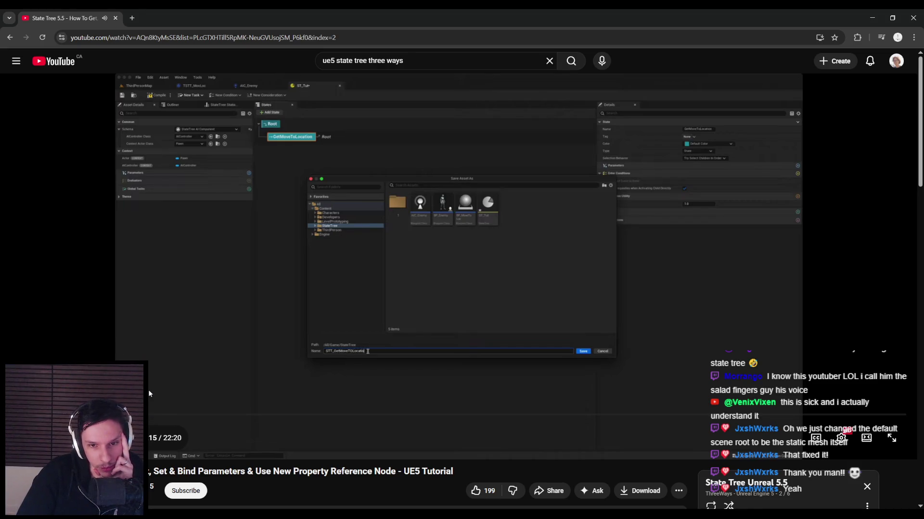
{"action": "left_click_drag", "start_coordinate": [112, 415], "coordinate": [117, 415]}
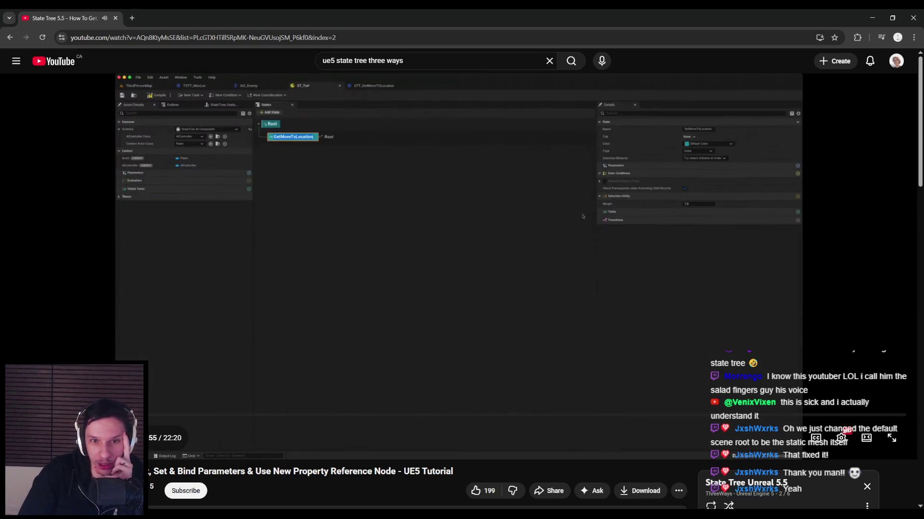
{"action": "left_click_drag", "start_coordinate": [127, 415], "coordinate": [154, 415]}
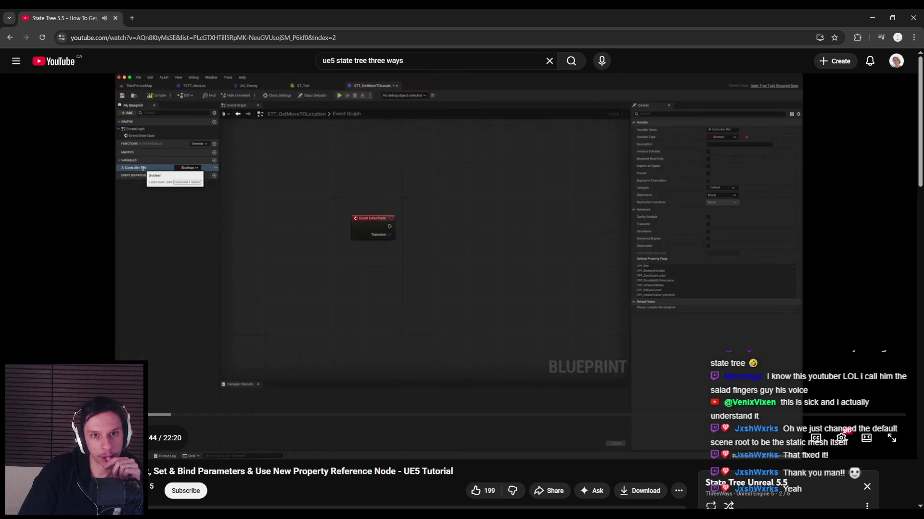
{"action": "left_click", "coordinate": [169, 359]}
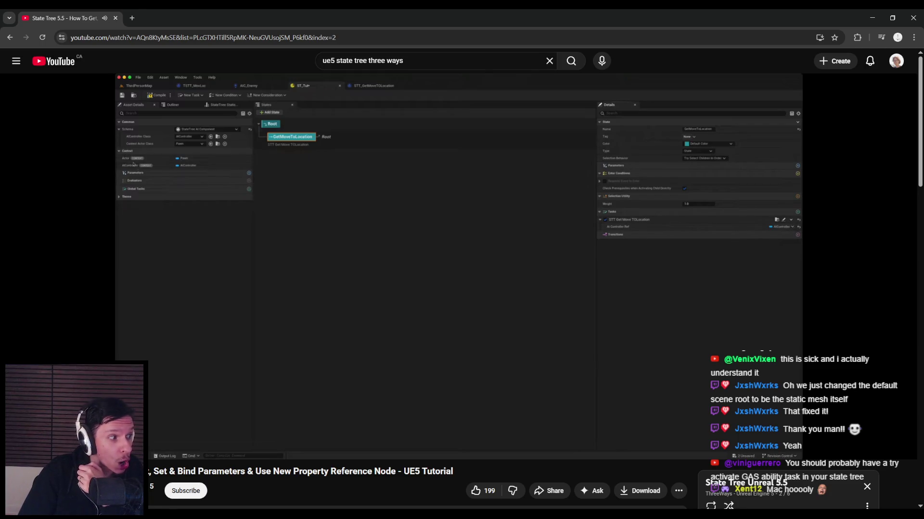
{"action": "left_click", "coordinate": [305, 341]}
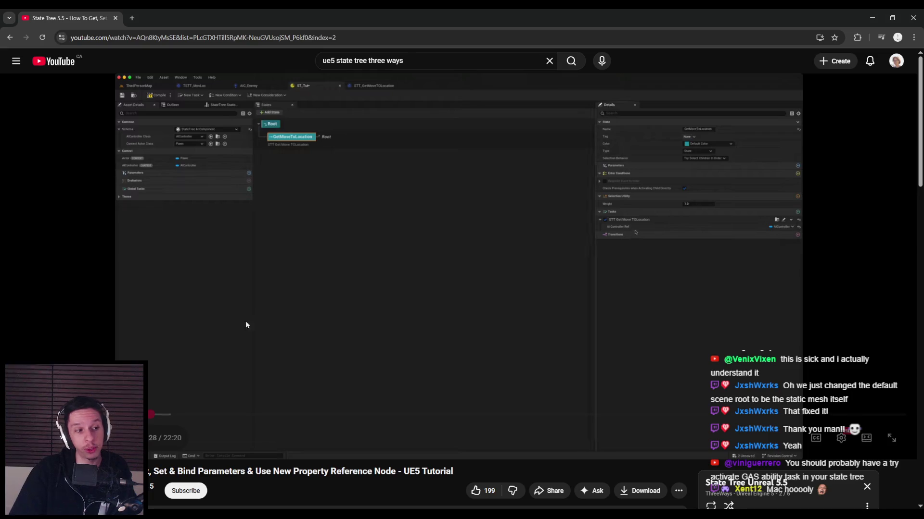
Follow the tutorial, pausing at the task binding, into the STT_GetMoveToLocation Blueprint graph.
{"action": "left_click", "coordinate": [204, 361]}
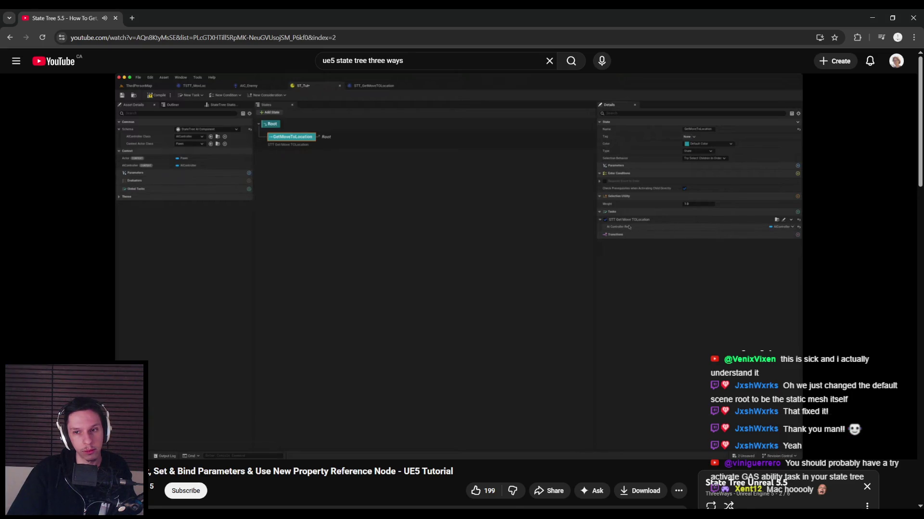
{"action": "mouse_move", "coordinate": [205, 360]}
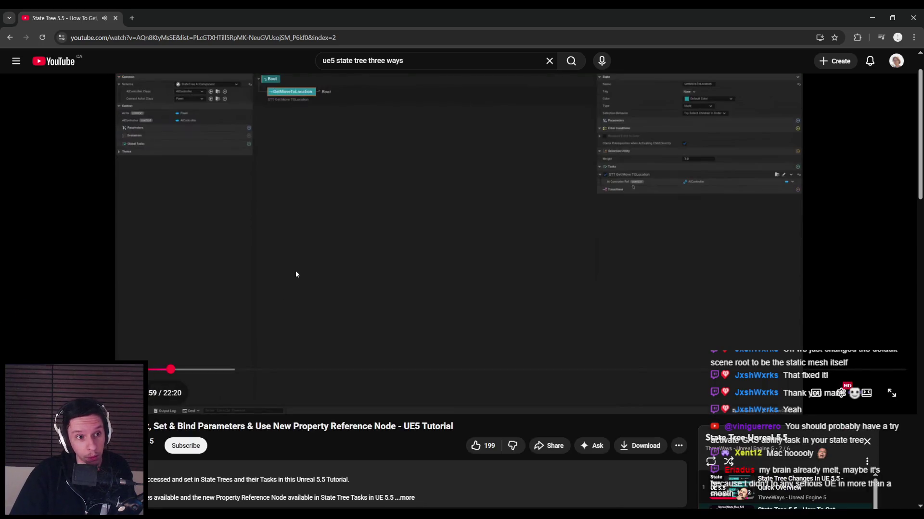
{"action": "left_click", "coordinate": [295, 367]}
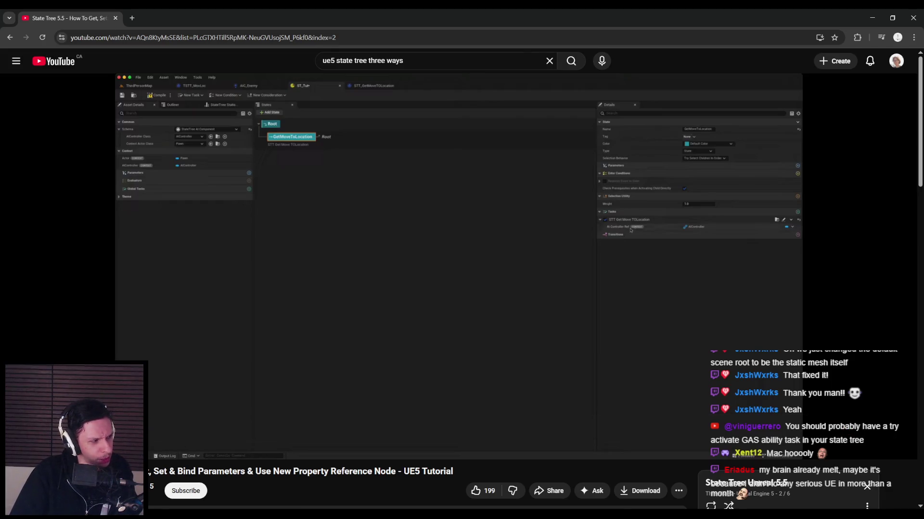
{"action": "left_click", "coordinate": [339, 359]}
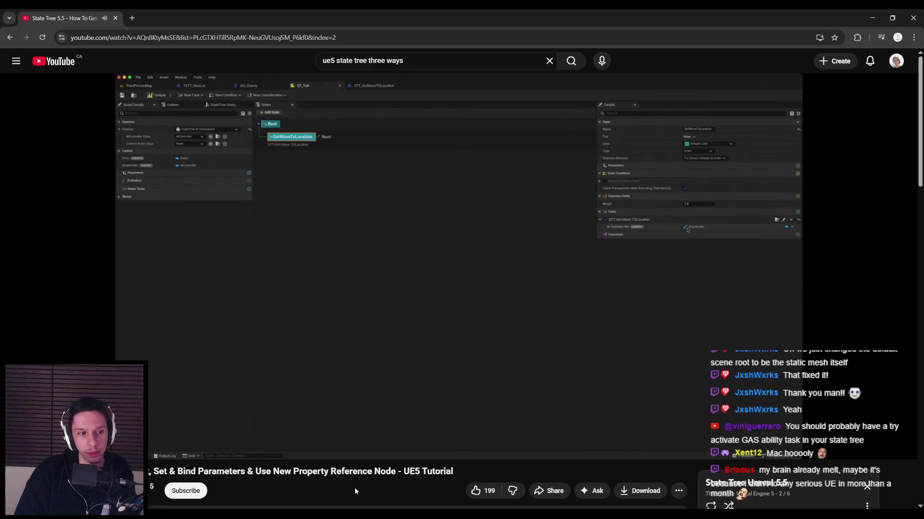
{"action": "left_click", "coordinate": [294, 361]}
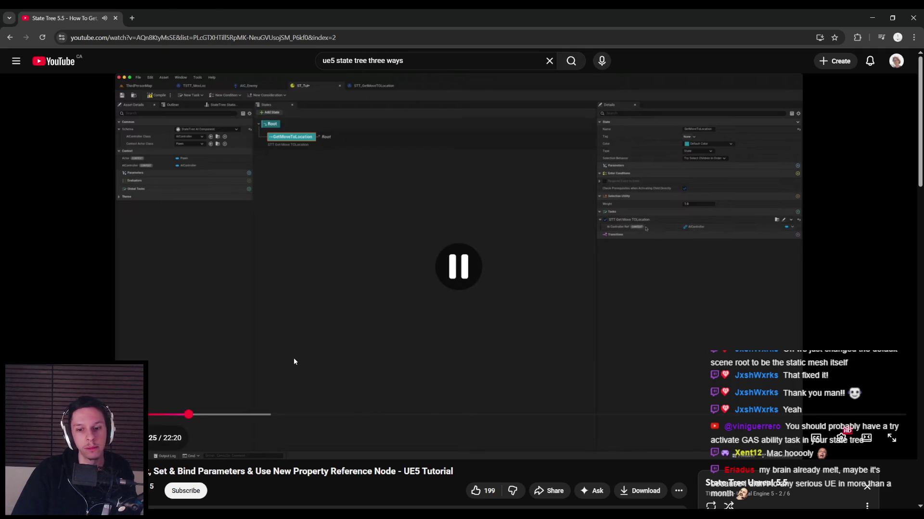
{"action": "left_click", "coordinate": [290, 359]}
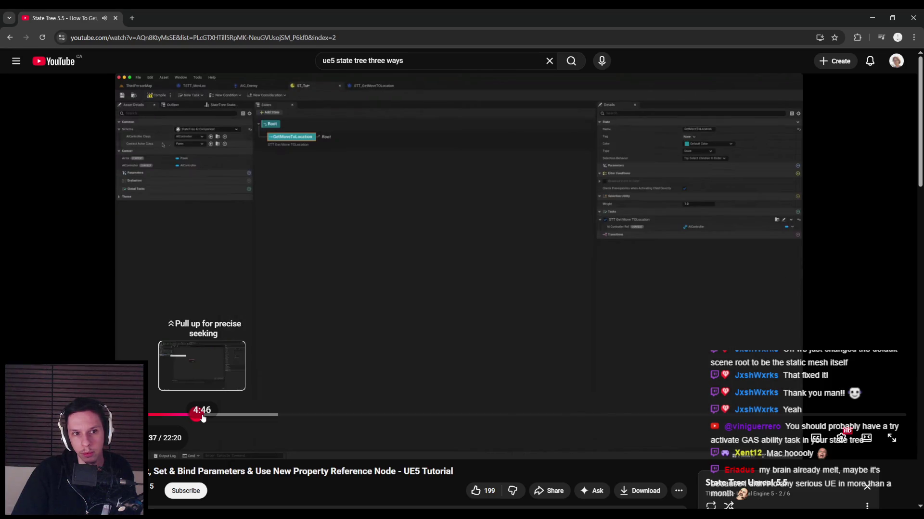
{"action": "left_click", "coordinate": [216, 374]}
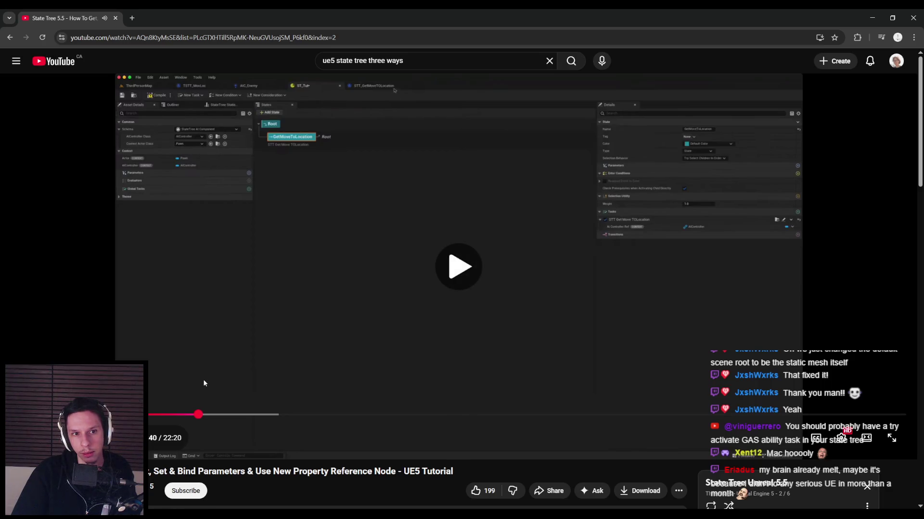
{"action": "left_click", "coordinate": [203, 383]}
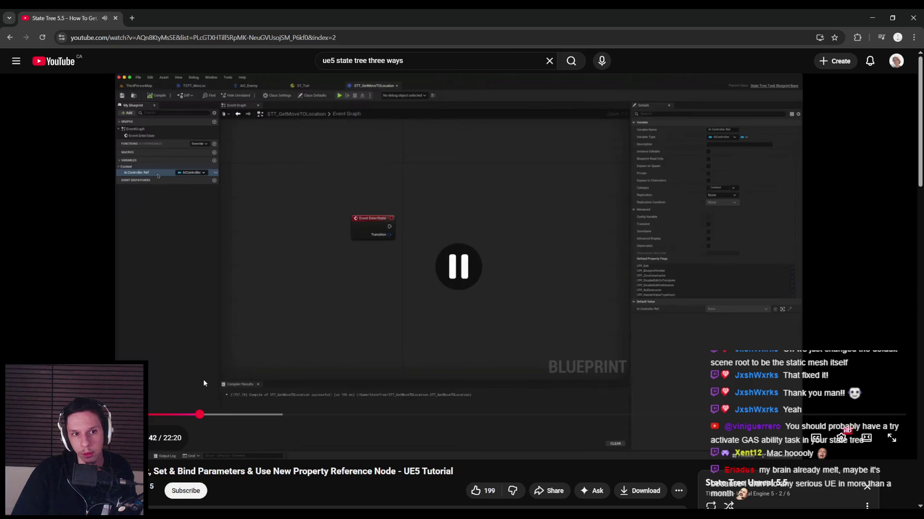
Pause the tutorial, select the video's web address, then resume playback.
{"action": "left_click", "coordinate": [137, 203]}
{"action": "left_click", "coordinate": [134, 212]}
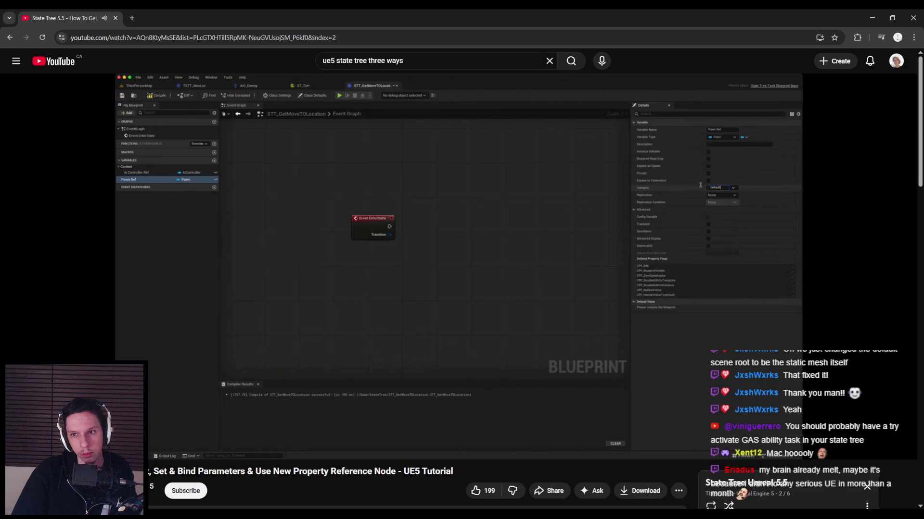
{"action": "mouse_move", "coordinate": [238, 416]}
{"action": "left_click", "coordinate": [227, 373]}
{"action": "scroll", "coordinate": [92, 338], "scroll_direction": "down", "scroll_amount": 4}
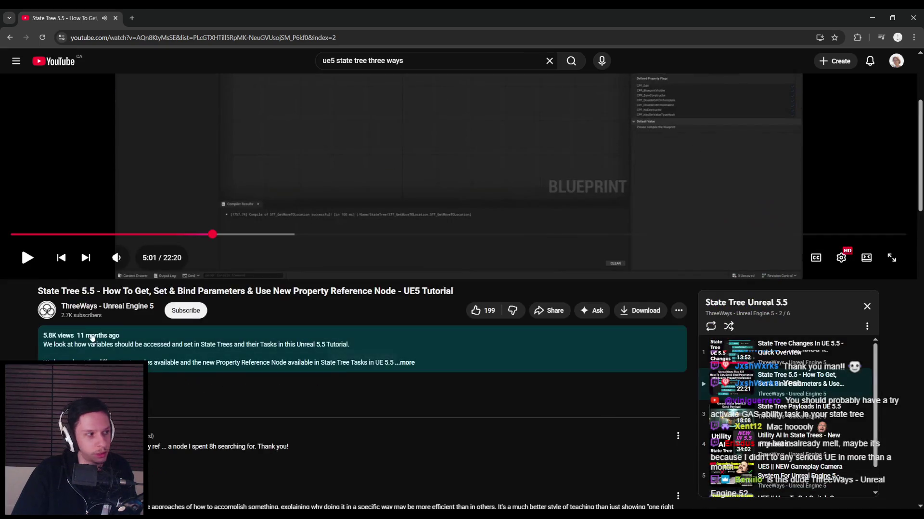
{"action": "scroll", "coordinate": [92, 338], "scroll_direction": "up", "scroll_amount": 4}
{"action": "left_click", "coordinate": [151, 38]}
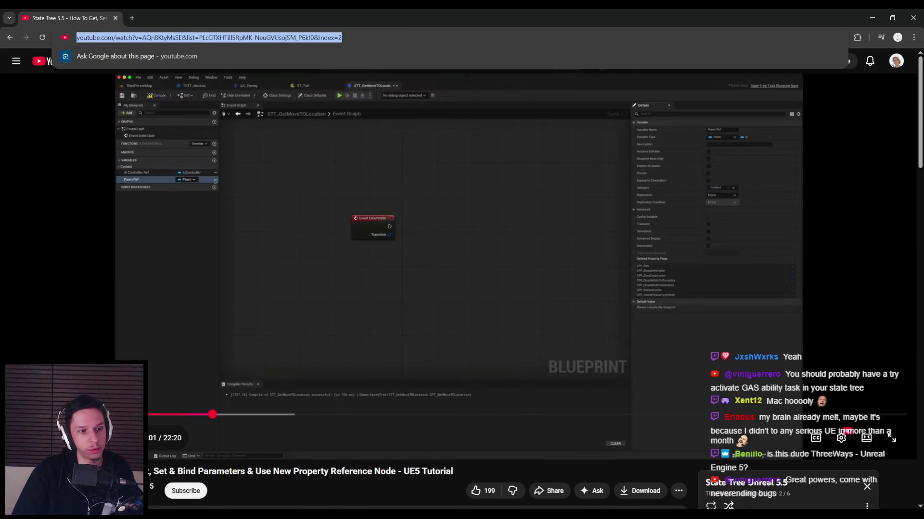
{"action": "left_click", "coordinate": [41, 295]}
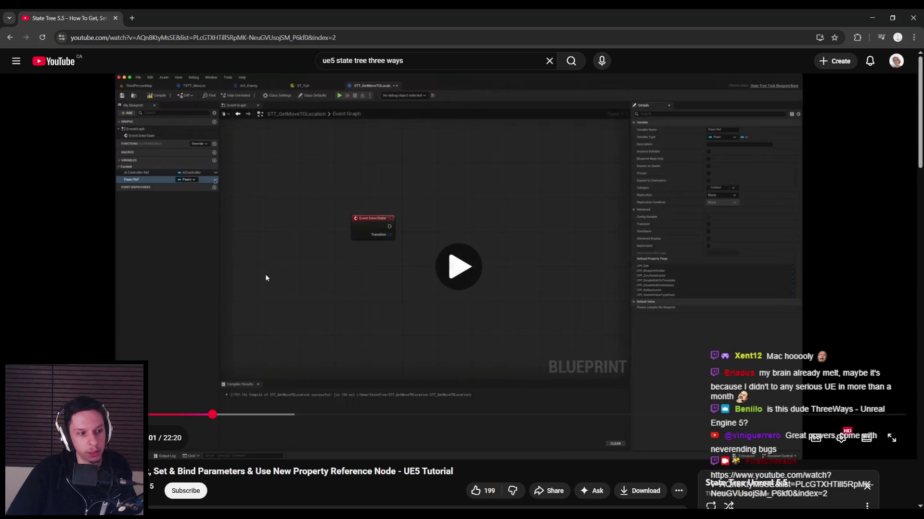
{"action": "left_click", "coordinate": [209, 334]}
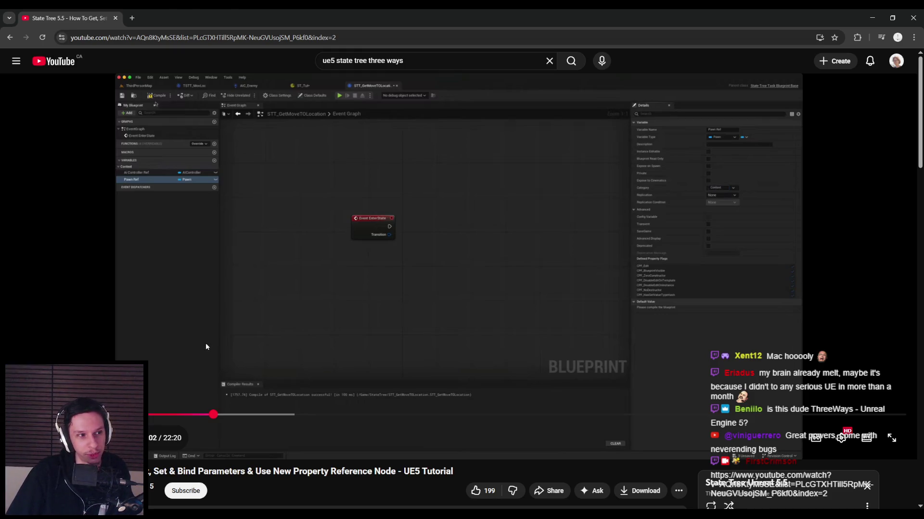
Skip past the task Blueprint section to the State Tree editor's Radius binding error.
{"action": "left_click", "coordinate": [214, 415]}
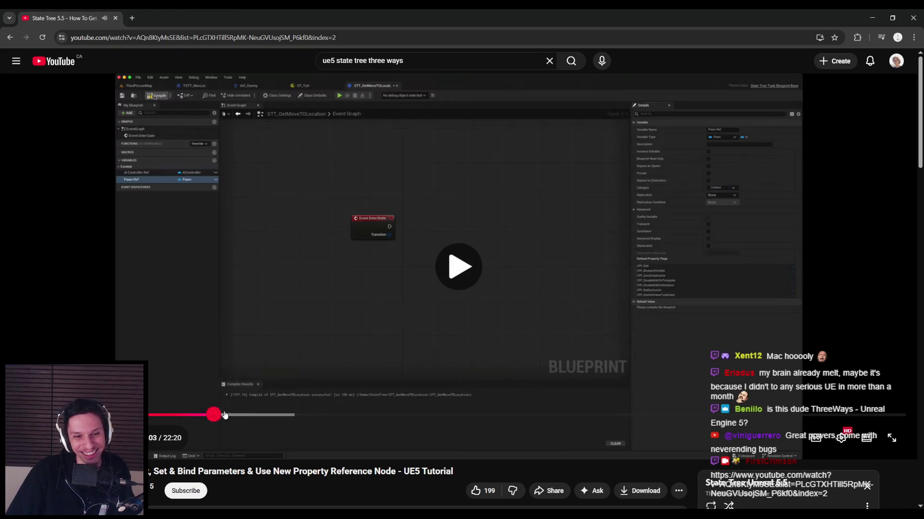
{"action": "left_click", "coordinate": [242, 353]}
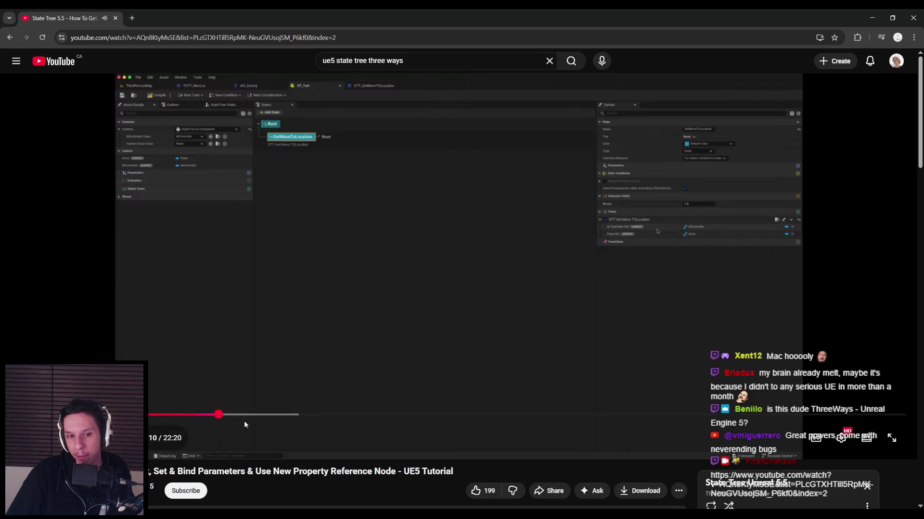
{"action": "mouse_move", "coordinate": [244, 417]}
{"action": "left_mouse_down"}
{"action": "mouse_move", "coordinate": [213, 417]}
{"action": "mouse_move", "coordinate": [243, 418]}
{"action": "left_mouse_up"}
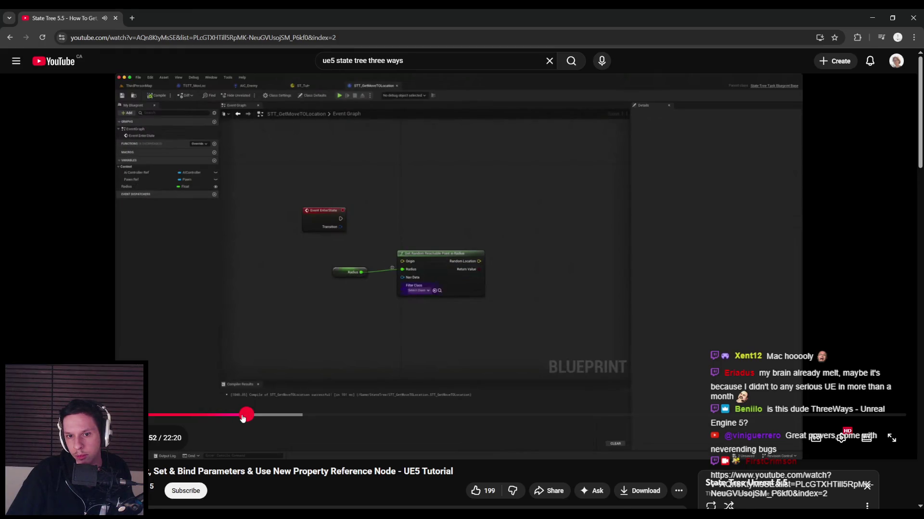
{"action": "left_click_drag", "start_coordinate": [244, 417], "coordinate": [256, 416]}
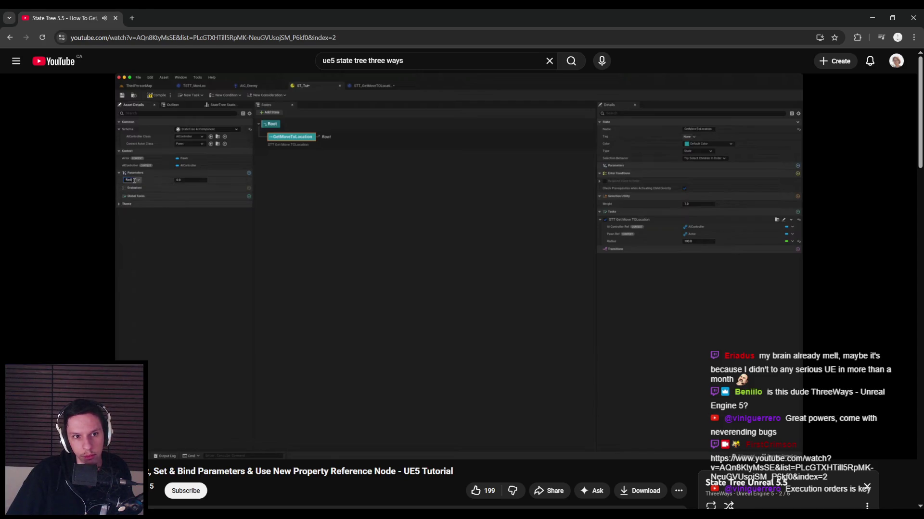
{"action": "mouse_move", "coordinate": [311, 310]}
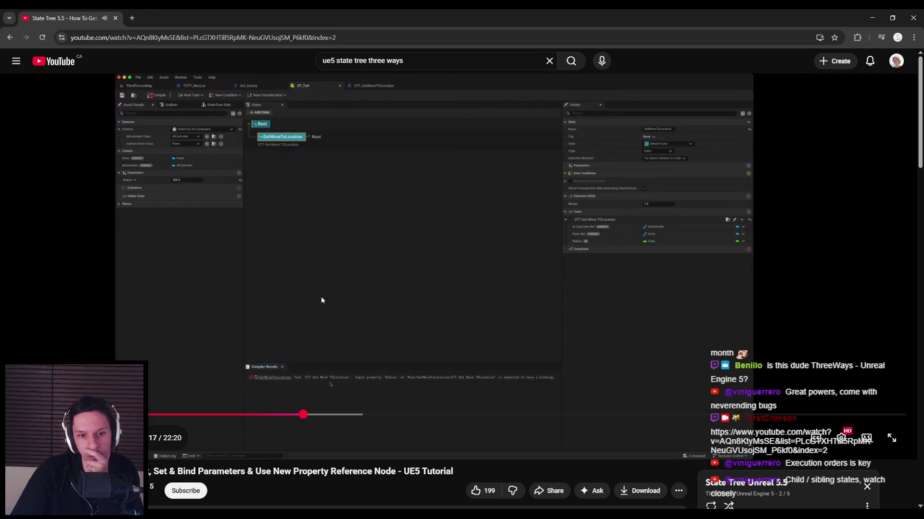
Watch the Radius binding, pause the tutorial, and bring back the TestTree StateTree in Unreal.
{"action": "left_click", "coordinate": [314, 313]}
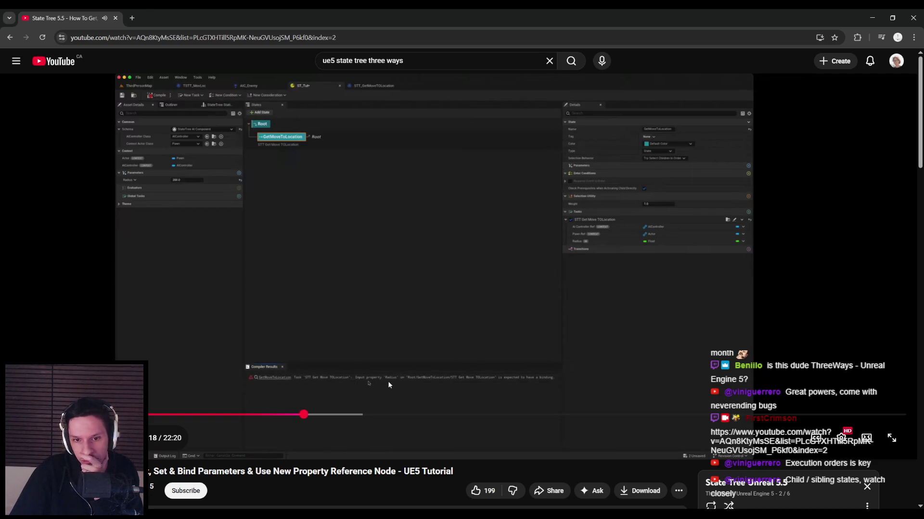
{"action": "left_click", "coordinate": [511, 384]}
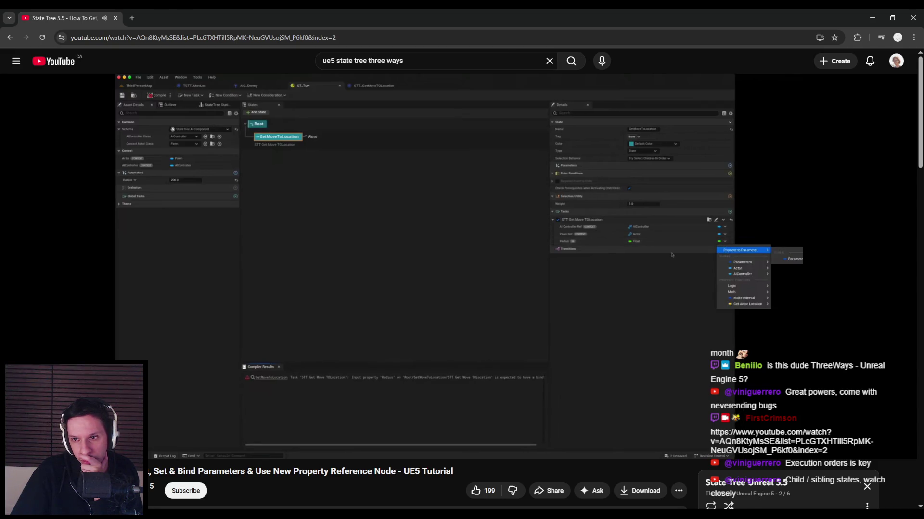
{"action": "mouse_move", "coordinate": [401, 367]}
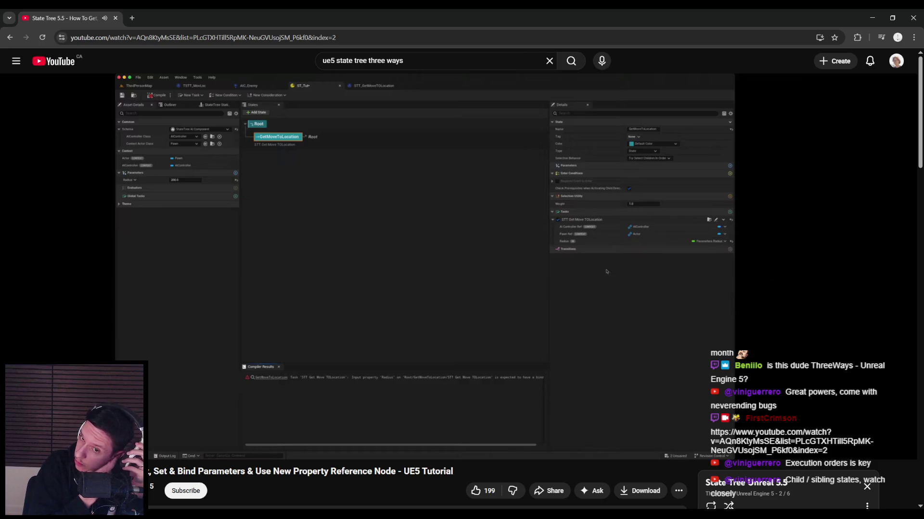
{"action": "left_click", "coordinate": [437, 229]}
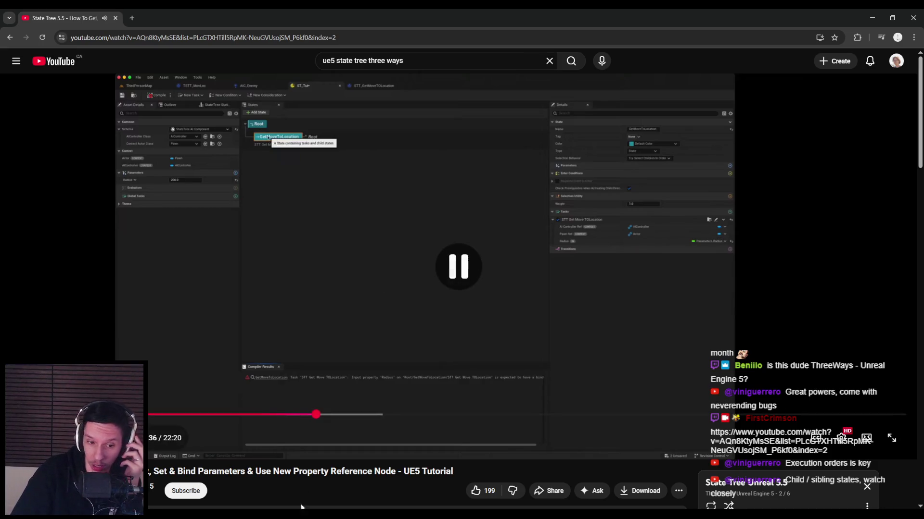
{"action": "mouse_move", "coordinate": [280, 513]}
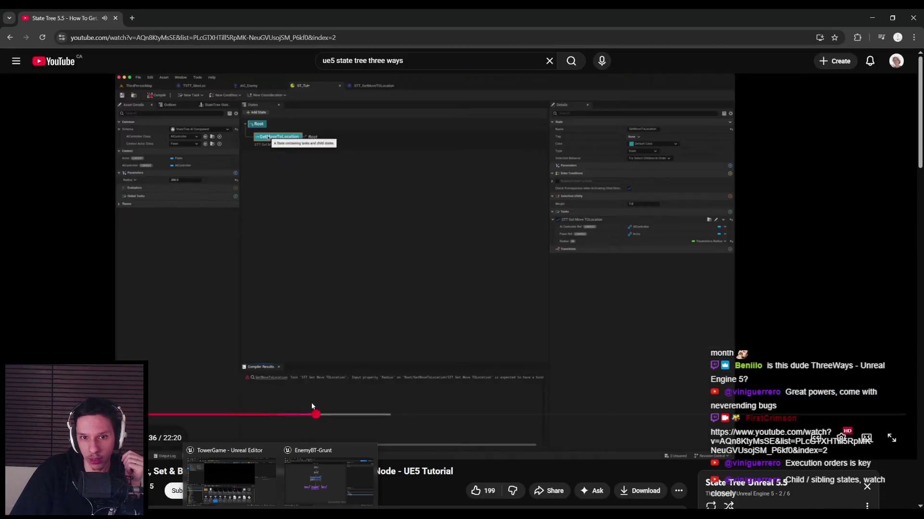
{"action": "left_click", "coordinate": [326, 490]}
{"action": "left_click", "coordinate": [72, 27]}
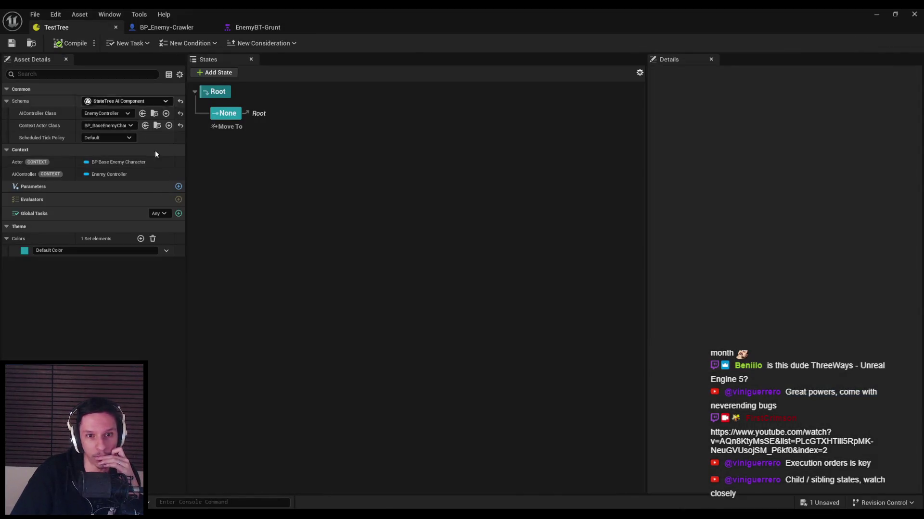
Inspect the None state's Move To task and its Target Actor binding options without changing anything.
{"action": "left_click", "coordinate": [243, 114]}
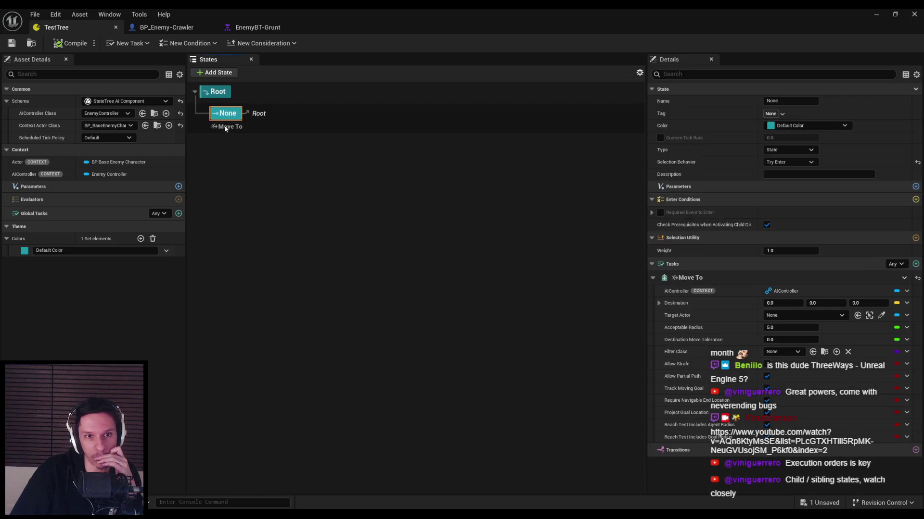
{"action": "left_click", "coordinate": [225, 127]}
{"action": "left_click", "coordinate": [906, 316]}
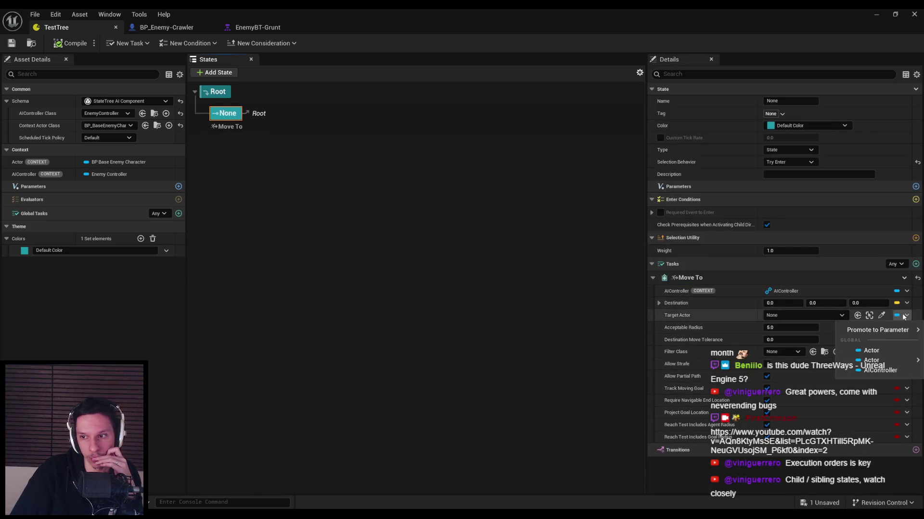
{"action": "mouse_move", "coordinate": [884, 360]}
{"action": "mouse_move", "coordinate": [821, 377]}
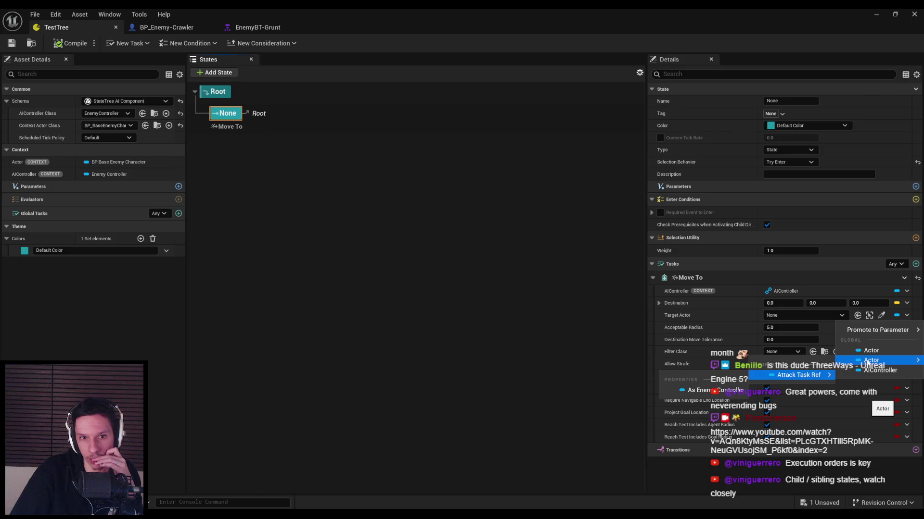
{"action": "left_click", "coordinate": [471, 272]}
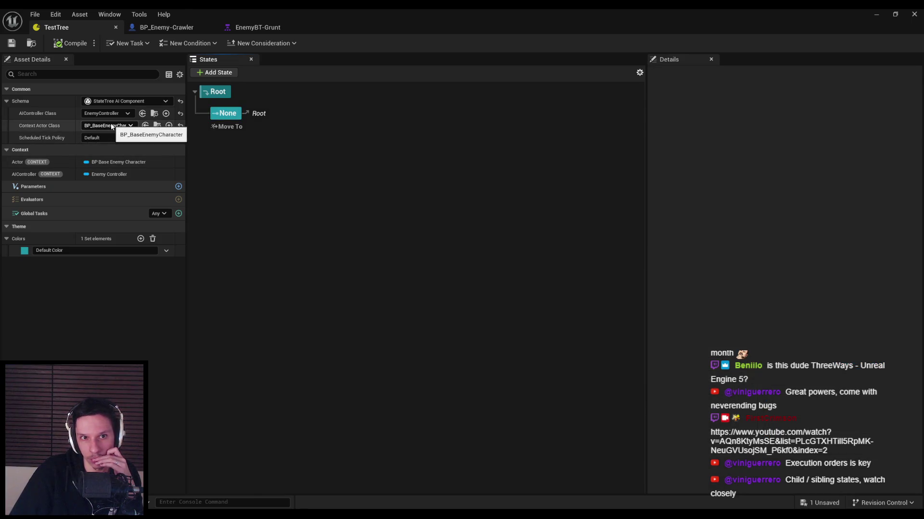
{"action": "double_click", "coordinate": [235, 114]}
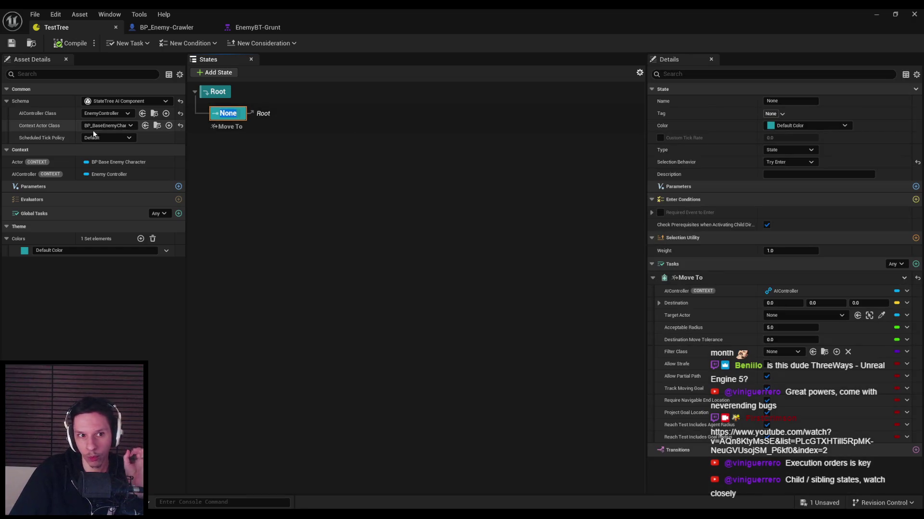
{"action": "left_click", "coordinate": [300, 183]}
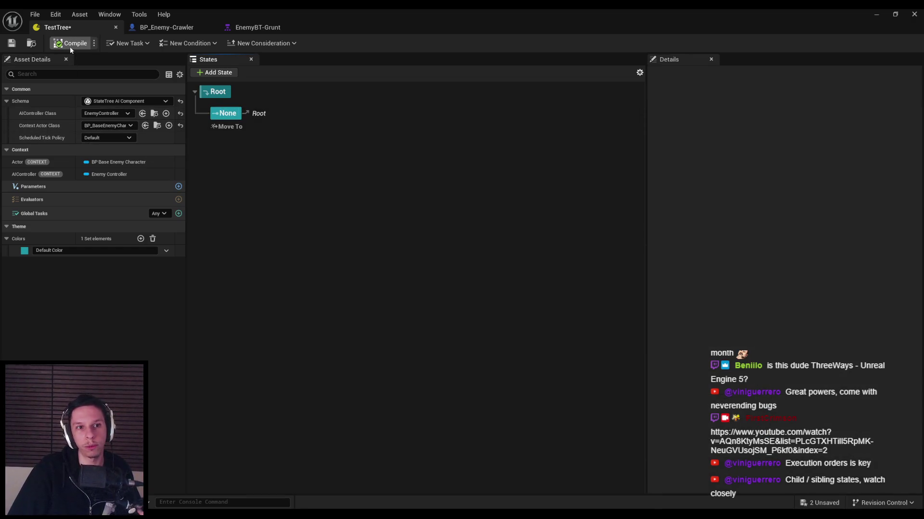
Open the BP_BaseEnemyCharacter Blueprint from the Content Browser.
{"action": "left_click", "coordinate": [876, 14]}
{"action": "key", "text": "alt+Tab"}
{"action": "left_click", "coordinate": [242, 378]}
{"action": "double_click", "coordinate": [242, 378]}
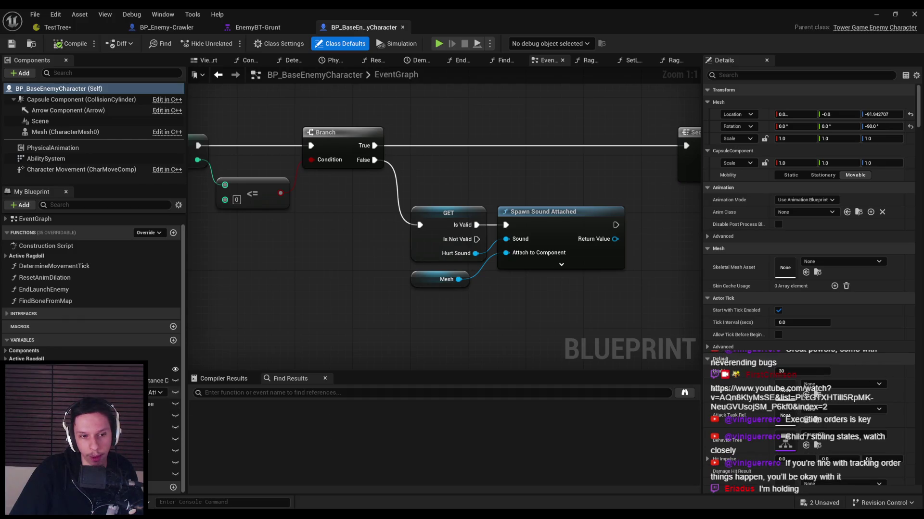
Return to TestTree and view the Move To task's Destination binding options.
{"action": "left_click", "coordinate": [265, 28]}
{"action": "left_click", "coordinate": [166, 27]}
{"action": "left_click", "coordinate": [58, 28]}
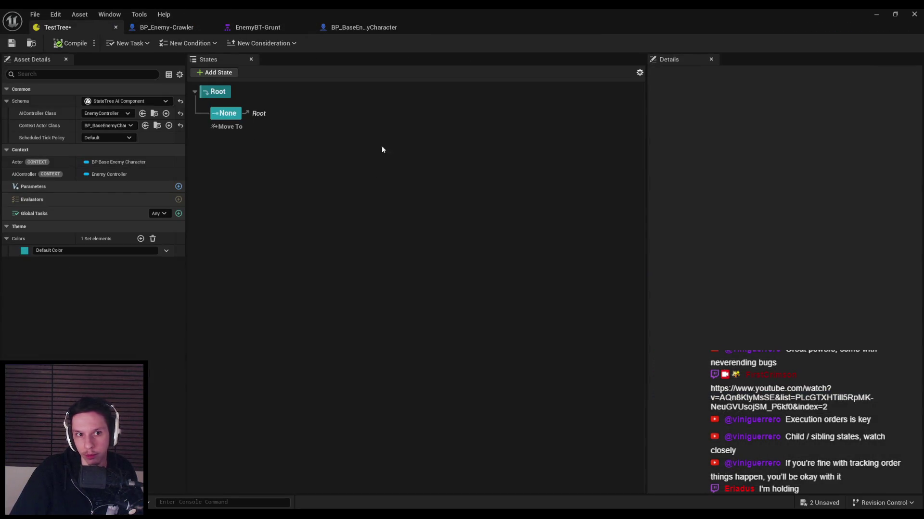
{"action": "left_click", "coordinate": [222, 123]}
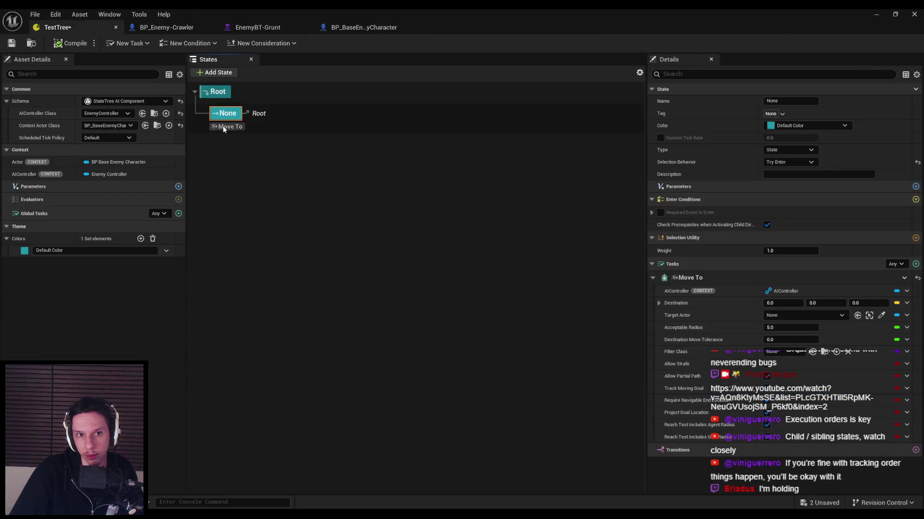
{"action": "left_click", "coordinate": [906, 315]}
{"action": "mouse_move", "coordinate": [889, 338]}
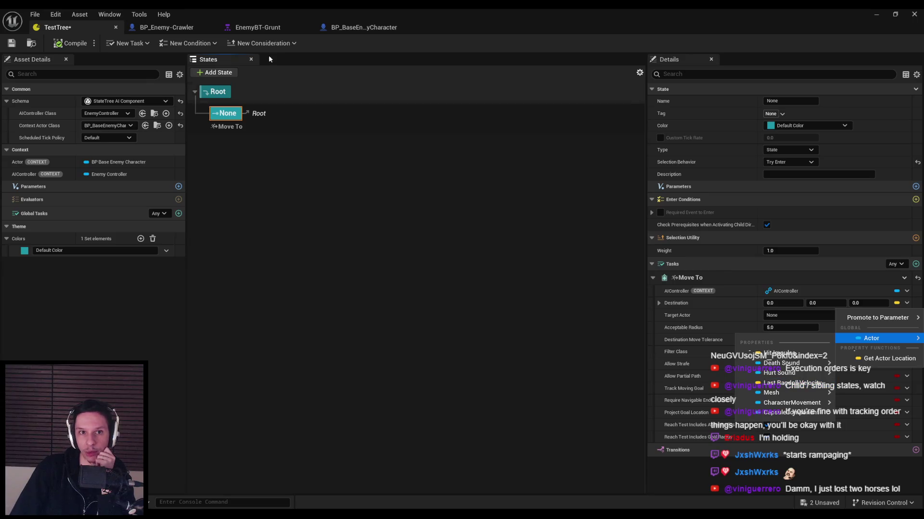
Glance at the base enemy Blueprint, recheck Destination's bindings, then compile TestTree.
{"action": "left_click", "coordinate": [361, 28]}
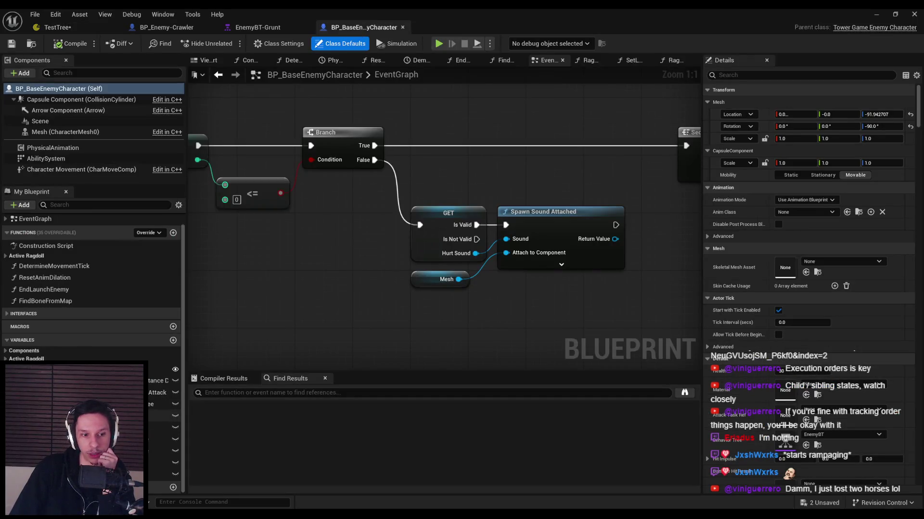
{"action": "scroll", "coordinate": [36, 341], "scroll_direction": "down", "scroll_amount": 3}
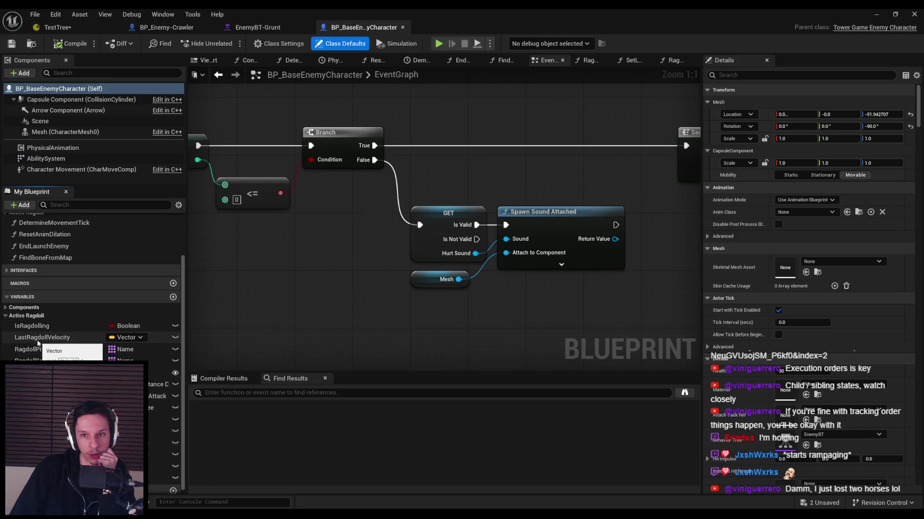
{"action": "left_click", "coordinate": [57, 28]}
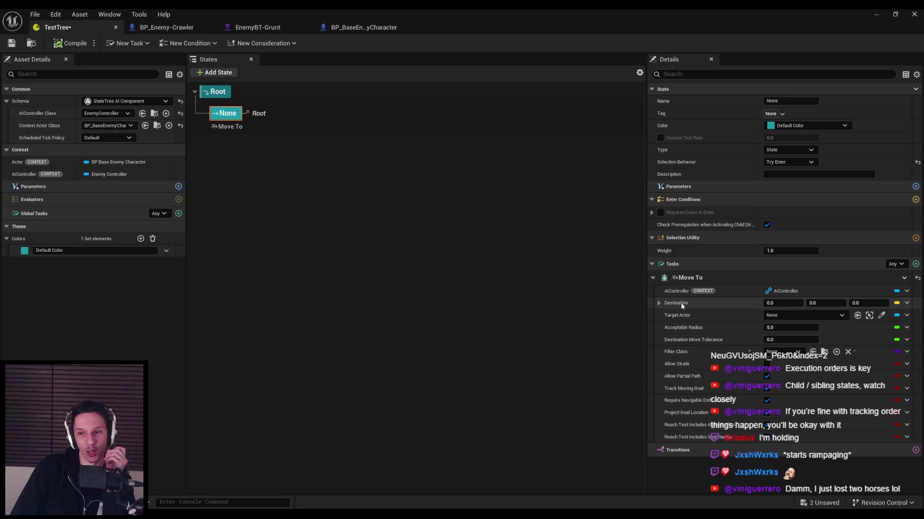
{"action": "left_click", "coordinate": [903, 306]}
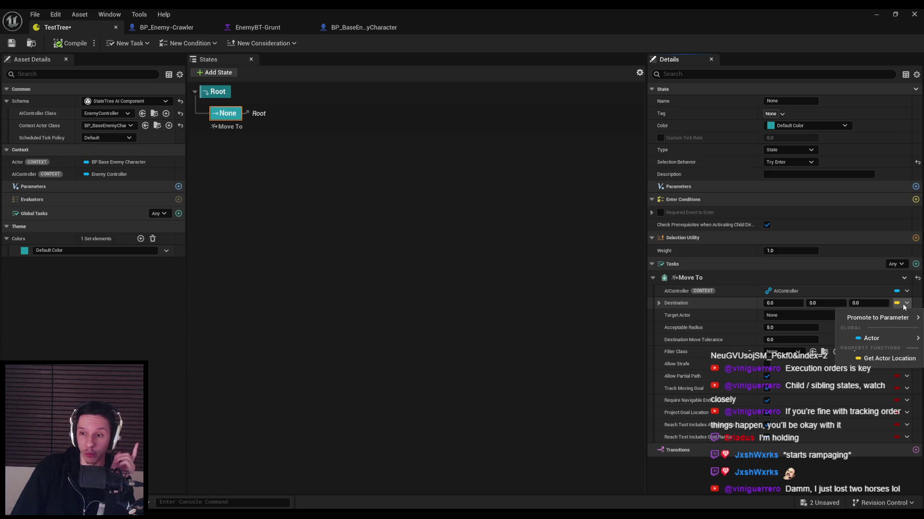
{"action": "left_click", "coordinate": [723, 307]}
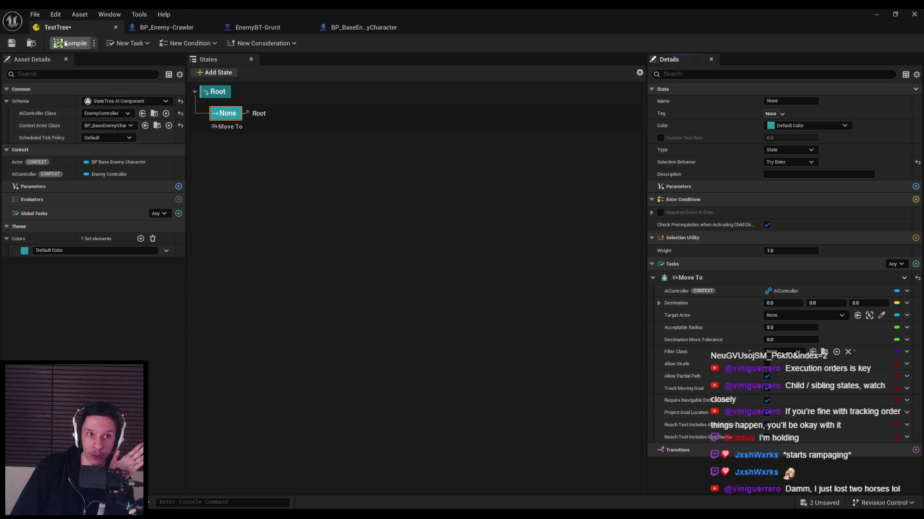
{"action": "left_click", "coordinate": [12, 44]}
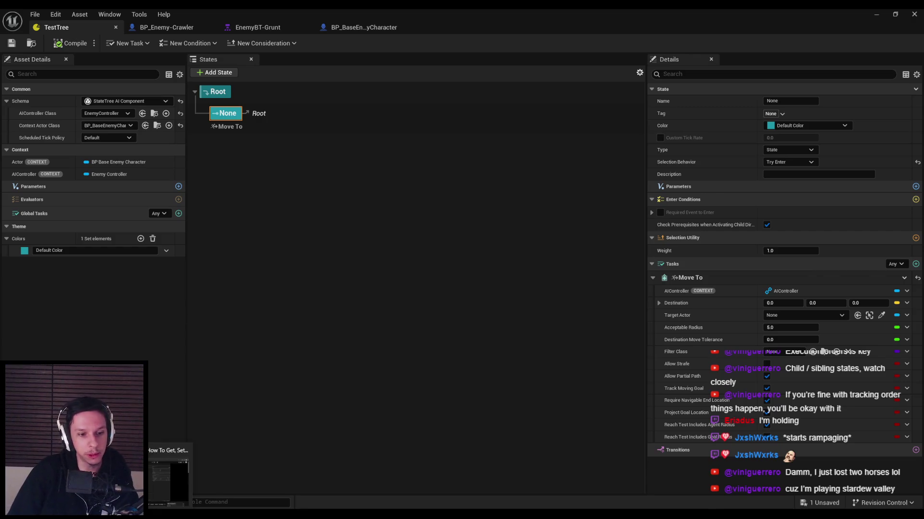
{"action": "key", "text": "alt+Tab"}
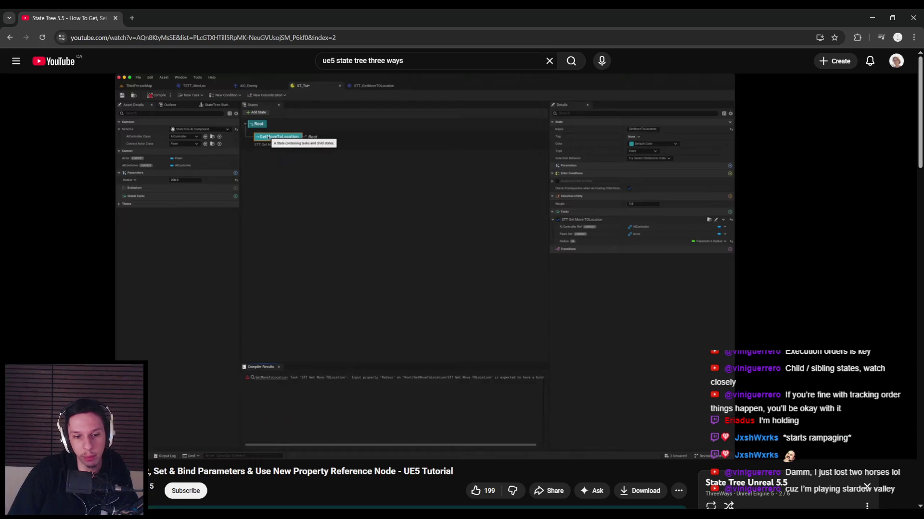
{"action": "key", "text": "alt+Tab"}
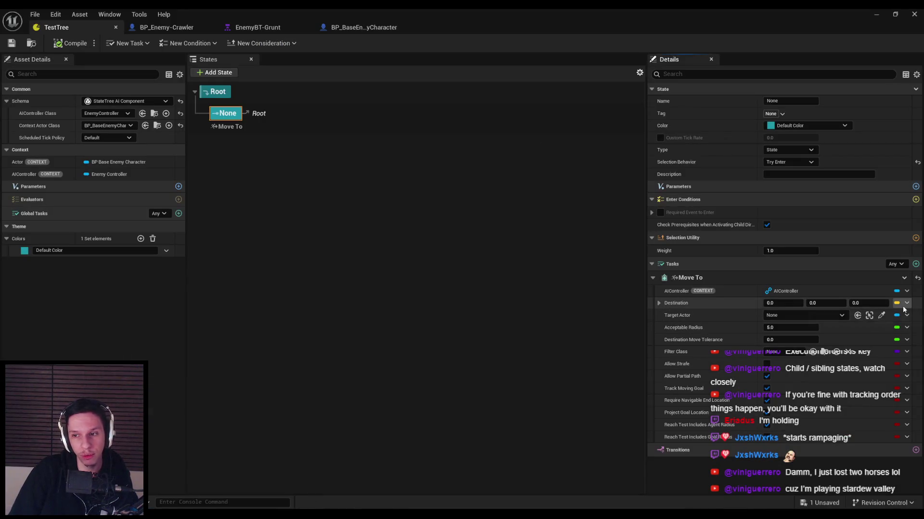
{"action": "left_click", "coordinate": [906, 303]}
{"action": "mouse_move", "coordinate": [880, 319]}
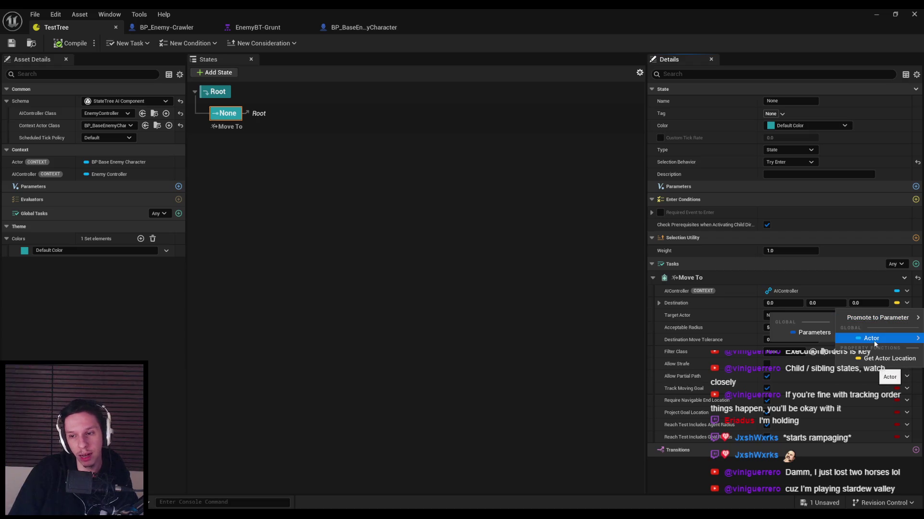
{"action": "mouse_move", "coordinate": [874, 340]}
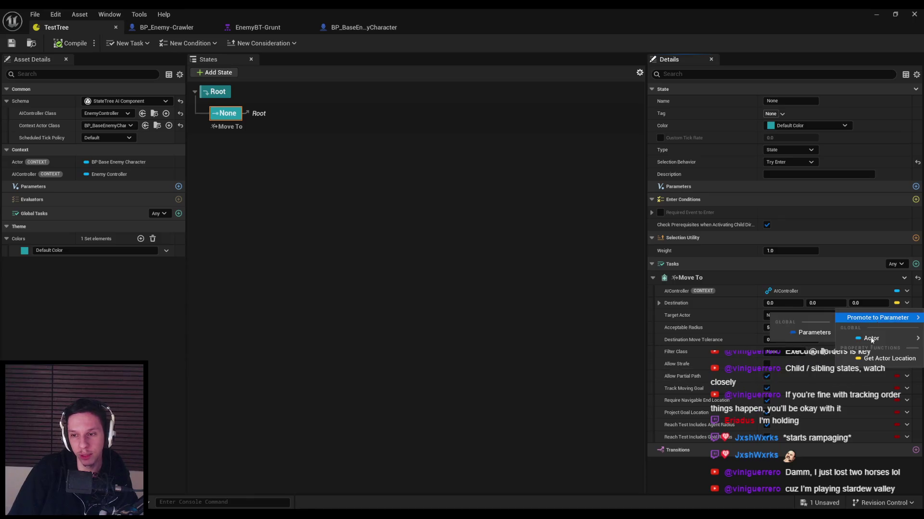
{"action": "left_click", "coordinate": [518, 306]}
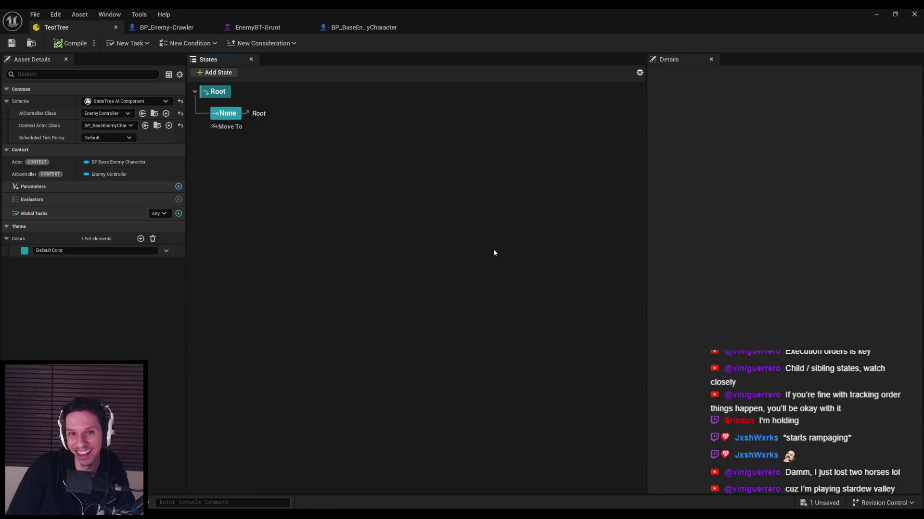
{"action": "left_click", "coordinate": [224, 128]}
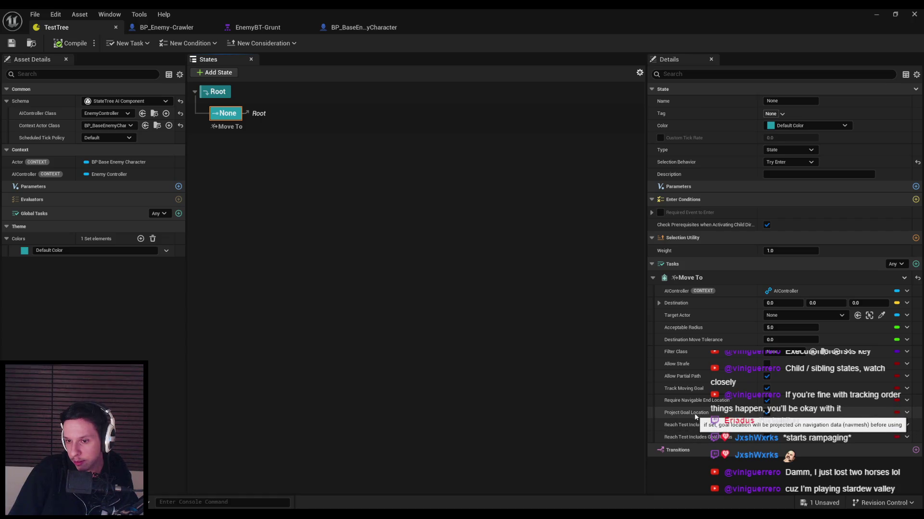
{"action": "mouse_move", "coordinate": [695, 404]}
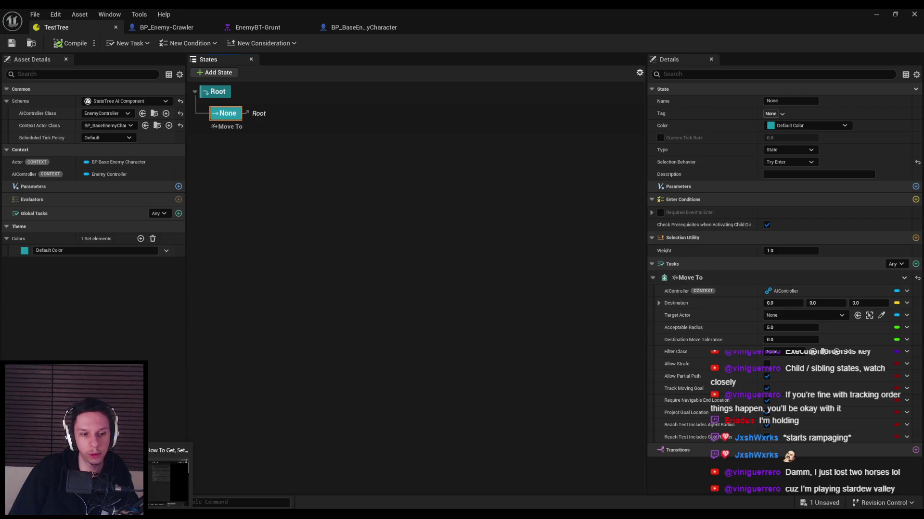
Jump the YouTube tutorial ahead to about 7:55, where the Location parameter section begins.
{"action": "key", "text": "alt+Tab"}
{"action": "left_click_drag", "start_coordinate": [324, 417], "coordinate": [337, 419]}
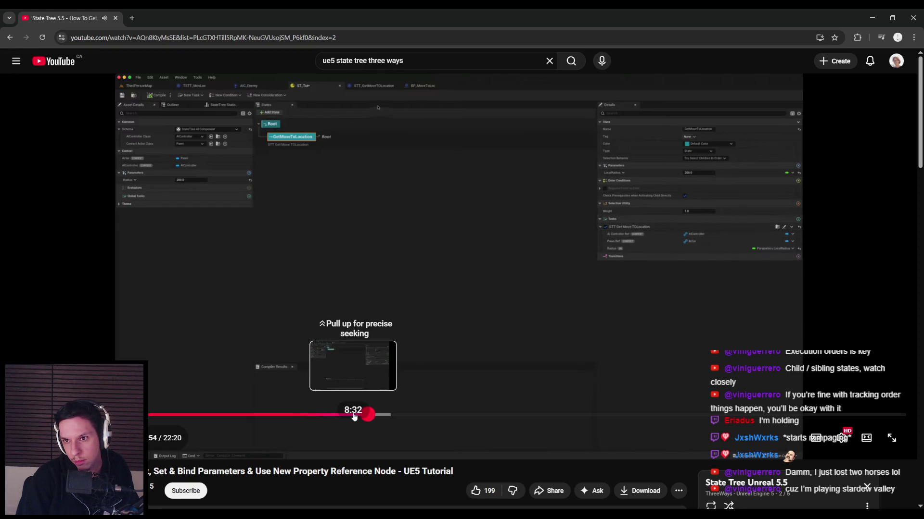
Pause the YouTube tutorial and minimise Chrome to bring back the TestTree StateTree editor.
{"action": "left_click", "coordinate": [339, 233]}
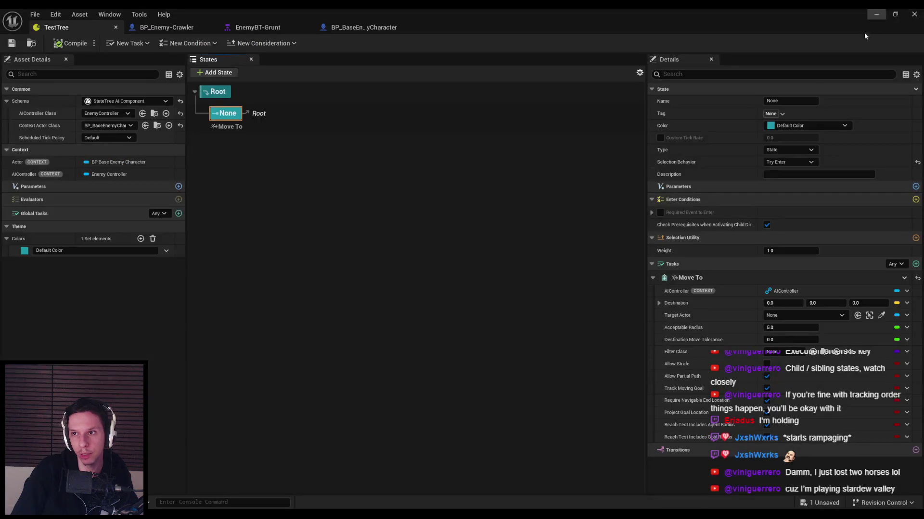
{"action": "left_click", "coordinate": [872, 18]}
{"action": "left_click", "coordinate": [322, 284]}
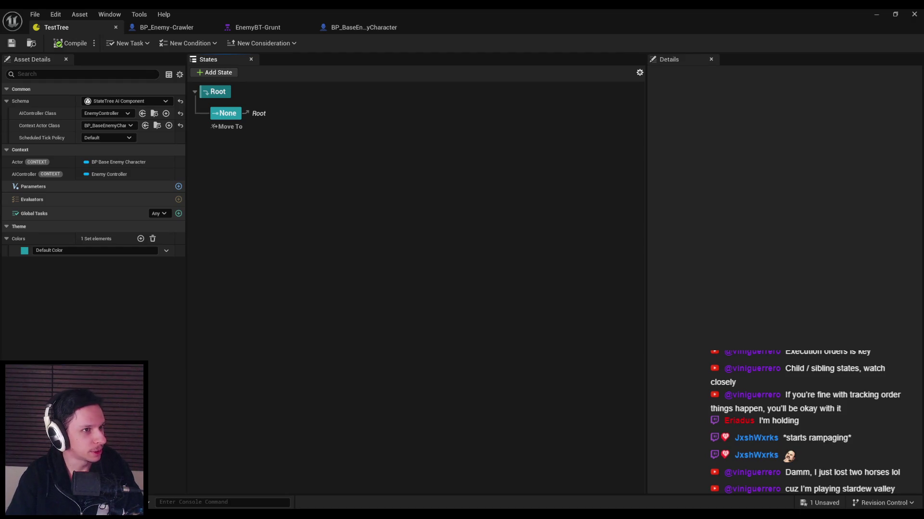
Rename TestTree's None state to MoveToTargetPlayer.
{"action": "left_click", "coordinate": [218, 116]}
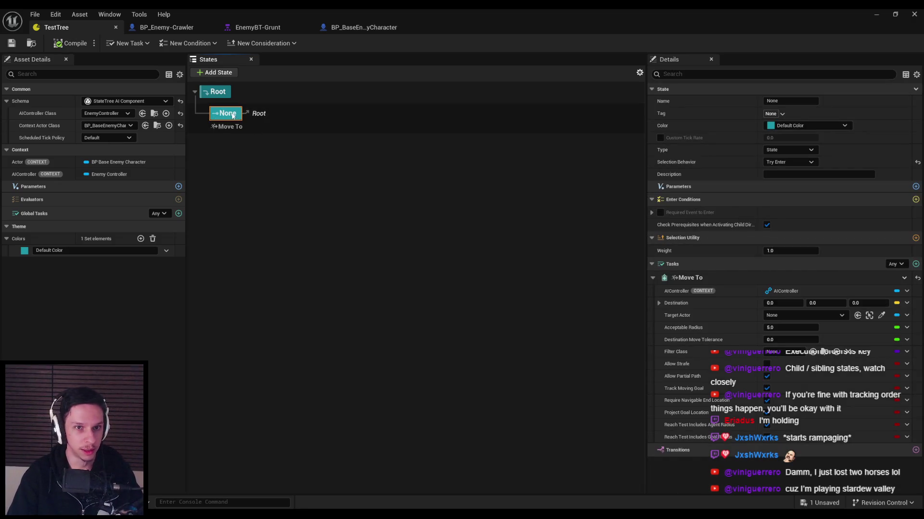
{"action": "left_click", "coordinate": [364, 27]}
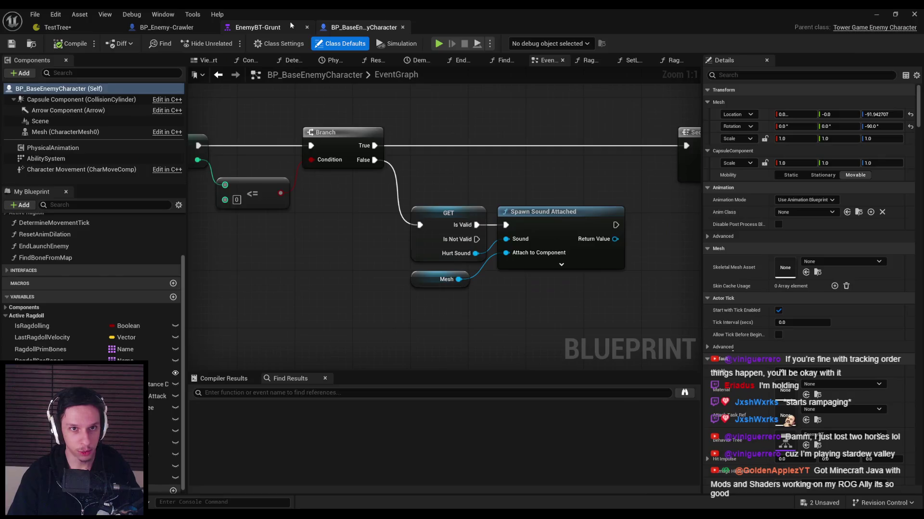
{"action": "left_click", "coordinate": [289, 24]}
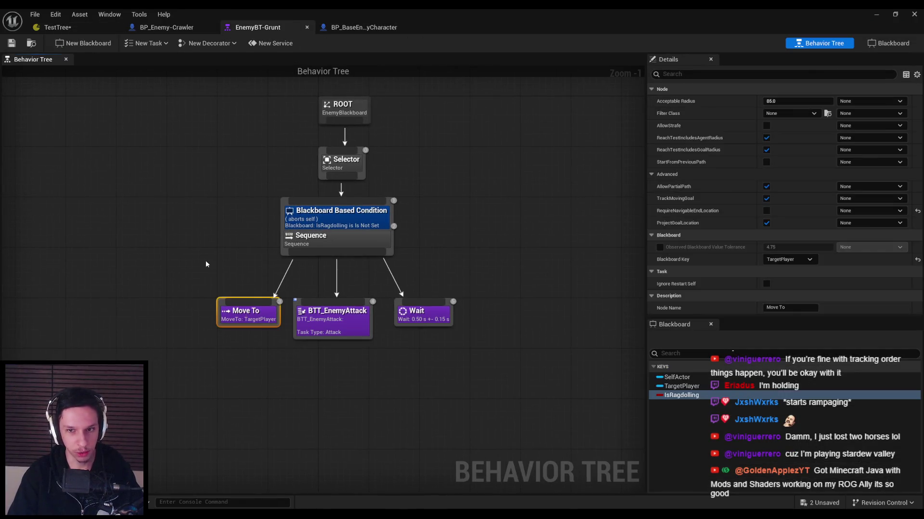
{"action": "left_click", "coordinate": [52, 28]}
{"action": "left_click", "coordinate": [223, 115]}
{"action": "key", "text": "F2"}
{"action": "type", "text": "MoveToTargetPlayer"}
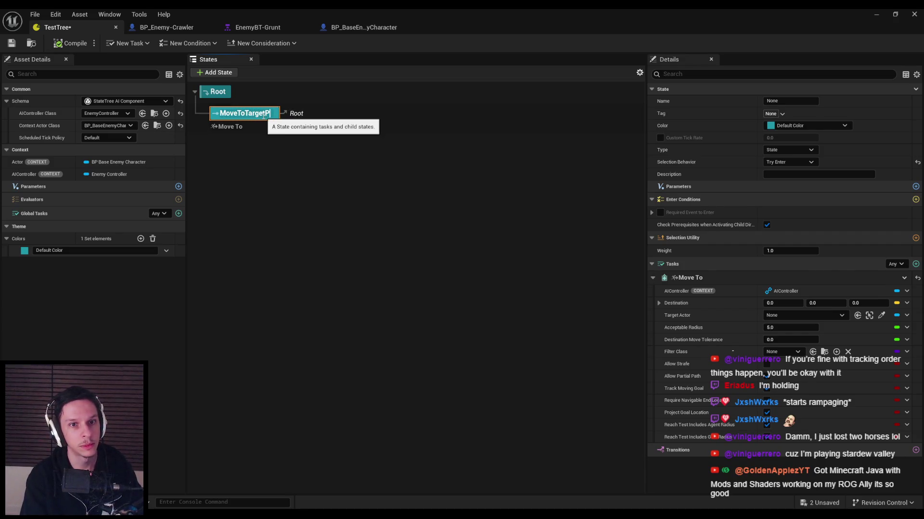
{"action": "key", "text": "Return"}
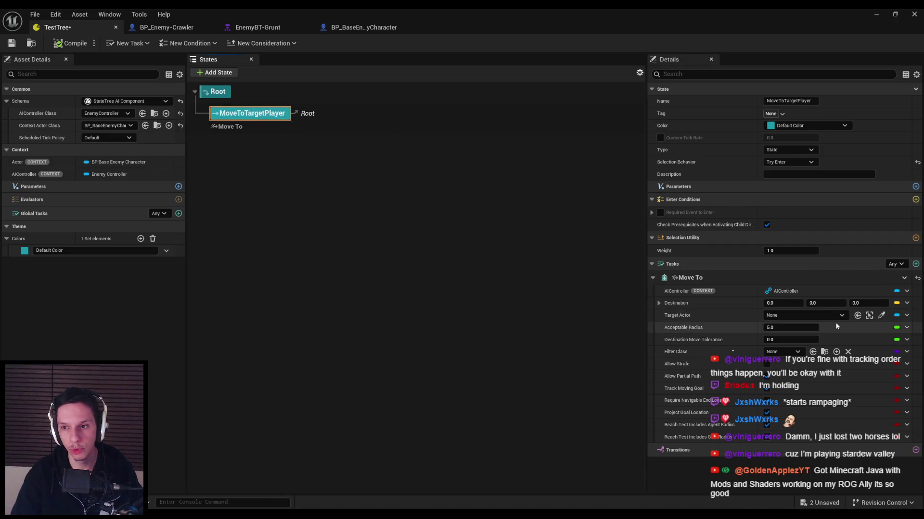
Review the Target Actor choices, EnemyBT-Grunt, its blackboard and enemy blueprints, then minimise the asset editor.
{"action": "left_click", "coordinate": [810, 314]}
{"action": "key", "text": "Escape"}
{"action": "left_click", "coordinate": [258, 27]}
{"action": "left_click", "coordinate": [363, 27]}
{"action": "left_click", "coordinate": [257, 27]}
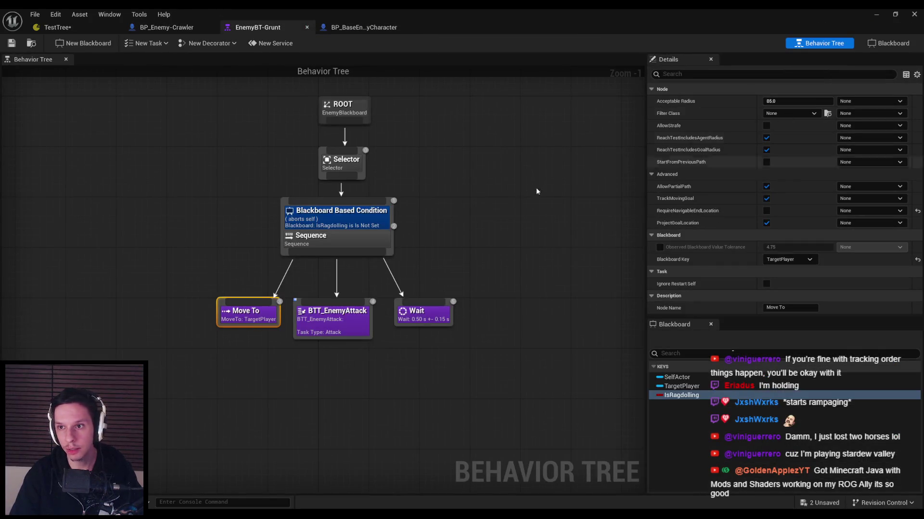
{"action": "left_click", "coordinate": [892, 44]}
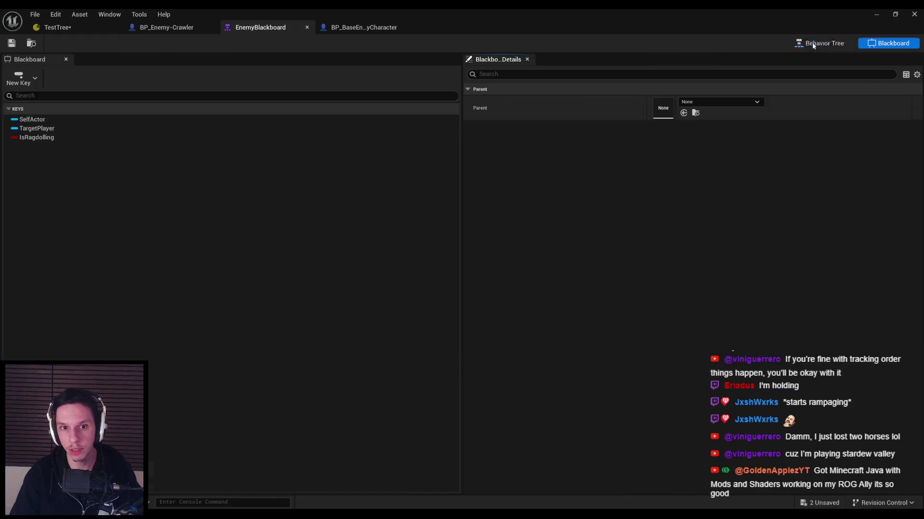
{"action": "left_click", "coordinate": [822, 43]}
{"action": "left_click", "coordinate": [166, 28]}
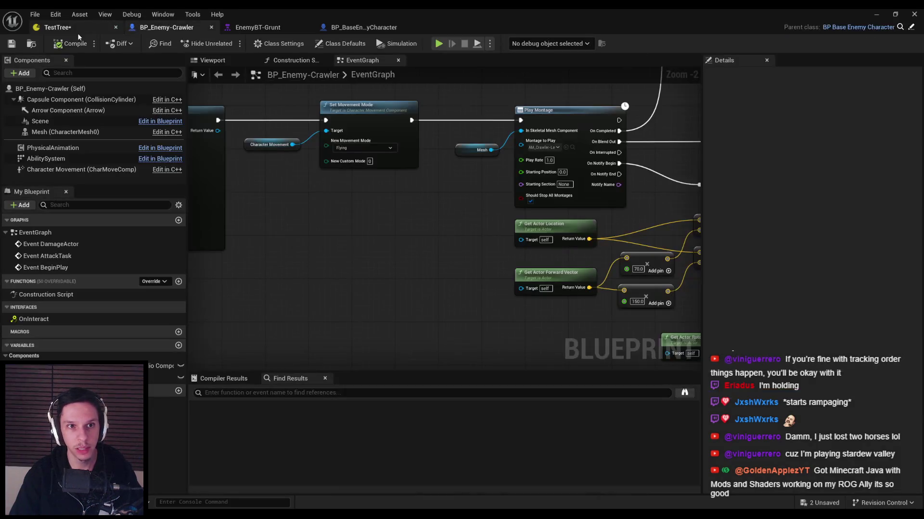
{"action": "left_click", "coordinate": [390, 29]}
{"action": "scroll", "coordinate": [329, 223], "scroll_direction": "down", "scroll_amount": 8}
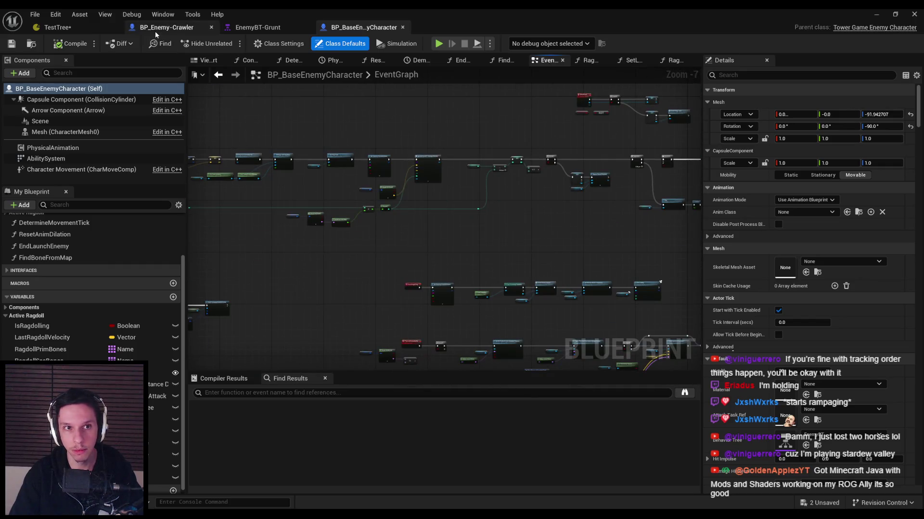
{"action": "left_click", "coordinate": [71, 26]}
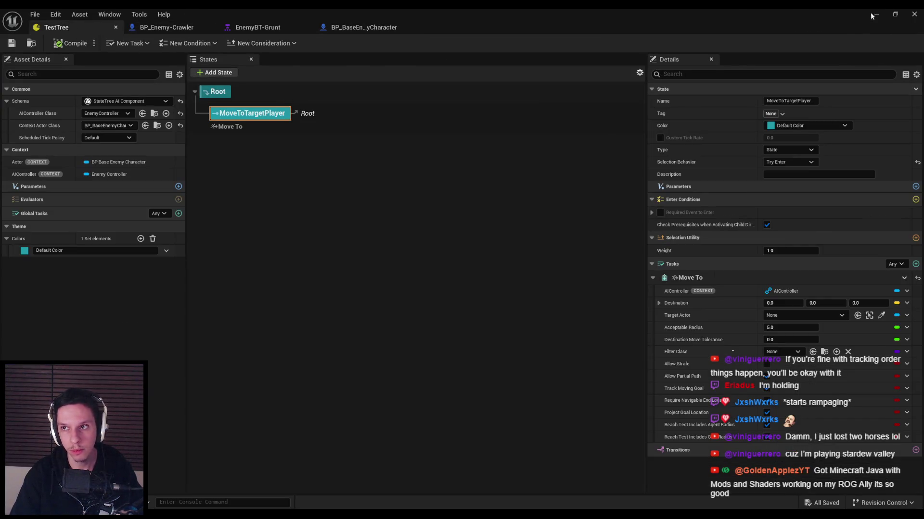
{"action": "left_click", "coordinate": [875, 14]}
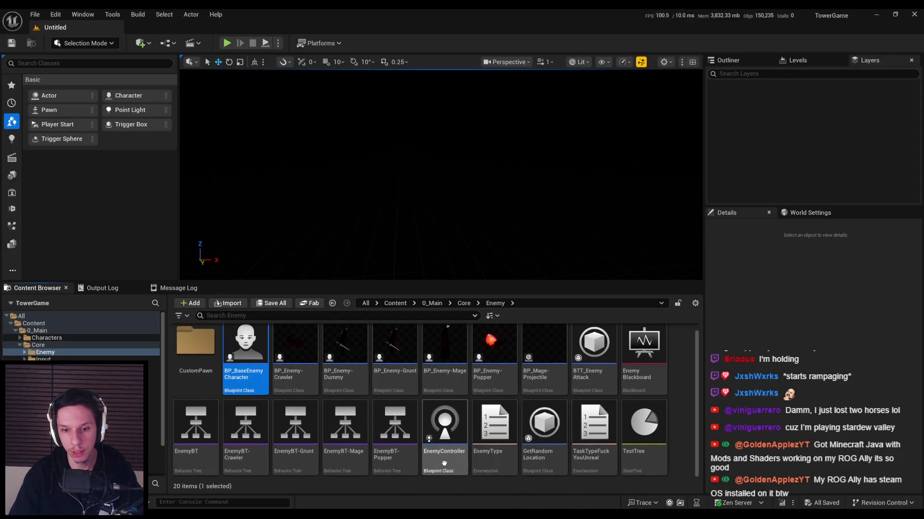
Open EnemyController and search all blueprints for references to FinishEnemySpawn.
{"action": "double_click", "coordinate": [445, 426]}
{"action": "scroll", "coordinate": [361, 250], "scroll_direction": "up", "scroll_amount": 3}
{"action": "scroll", "coordinate": [359, 259], "scroll_direction": "down", "scroll_amount": 2}
{"action": "scroll", "coordinate": [350, 249], "scroll_direction": "up", "scroll_amount": 2}
{"action": "right_click", "coordinate": [226, 191]}
{"action": "mouse_move", "coordinate": [288, 289]}
{"action": "left_click", "coordinate": [339, 290]}
{"action": "left_click", "coordinate": [684, 393]}
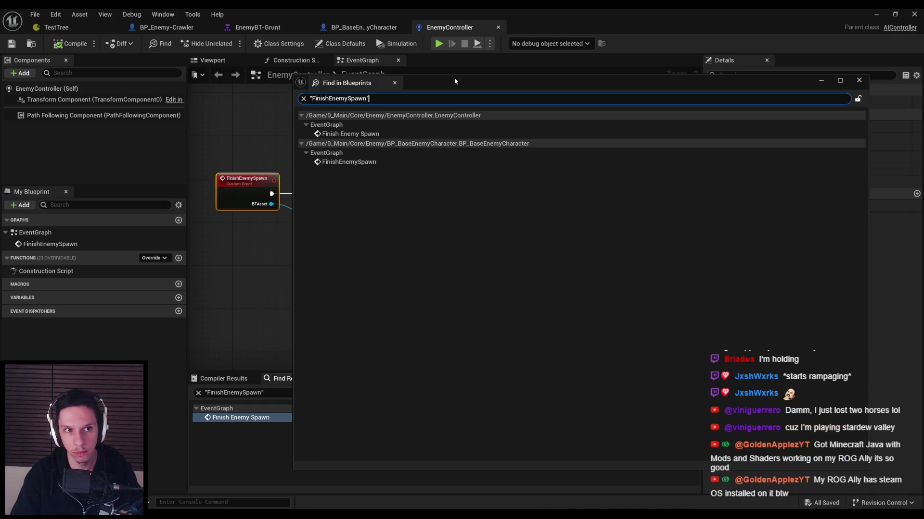
Run the FinishEnemySpawn reference search again from the event in EnemyController's graph.
{"action": "left_click", "coordinate": [189, 108]}
{"action": "left_click", "coordinate": [144, 116]}
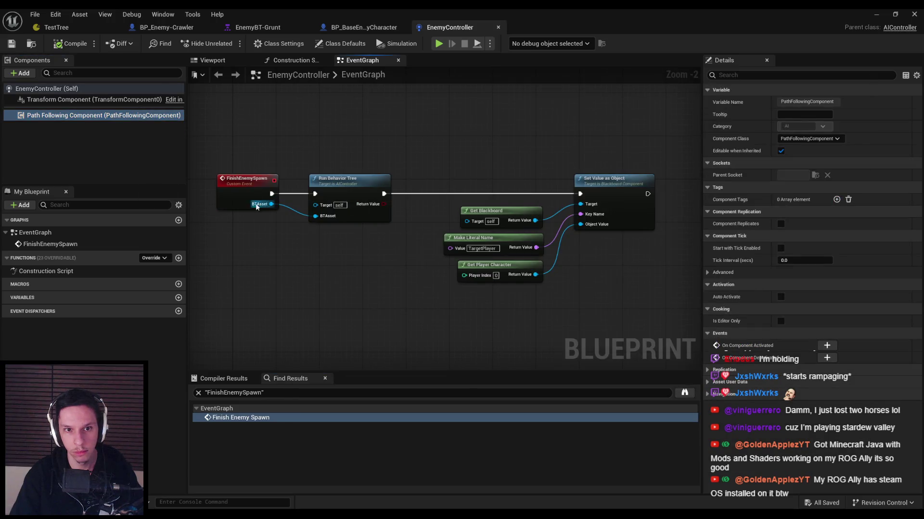
{"action": "right_click", "coordinate": [241, 183]}
{"action": "left_click", "coordinate": [685, 393]}
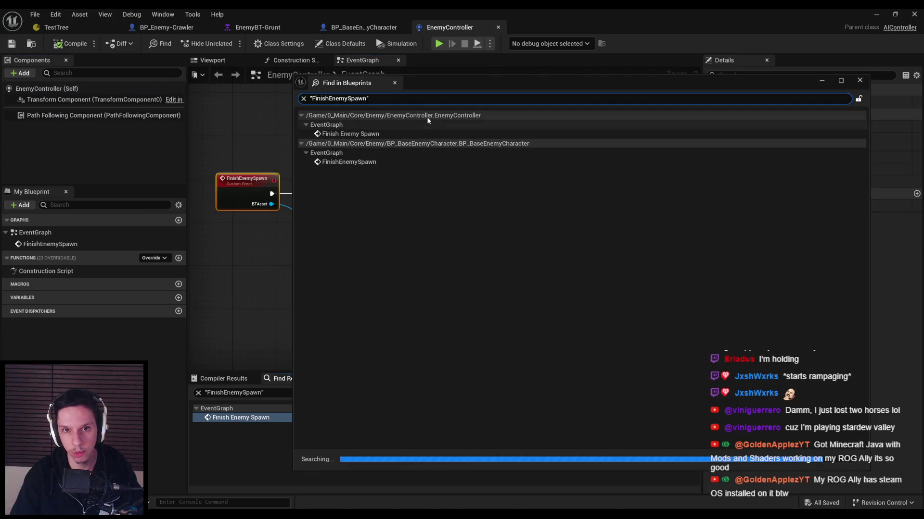
Jump to the FinishEnemySpawn call in BP_BaseEnemyCharacter's BeginPlay chain, then back to the event.
{"action": "double_click", "coordinate": [347, 162]}
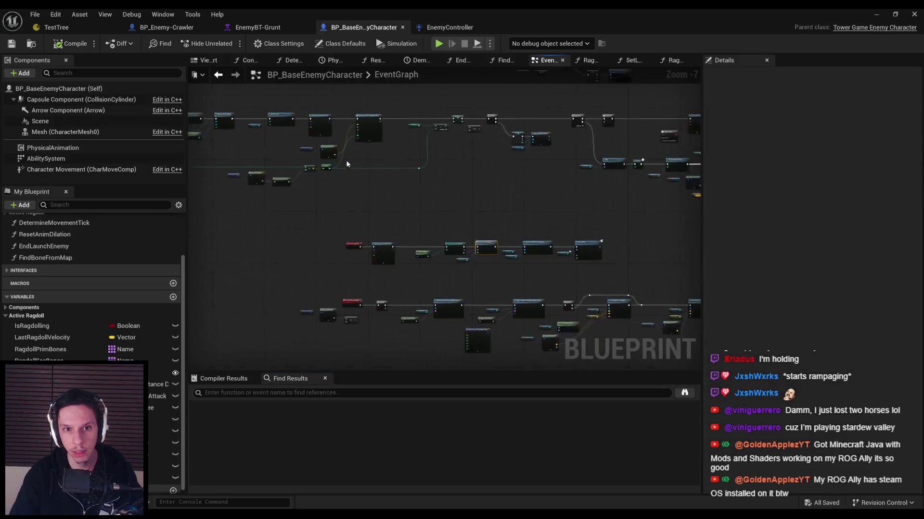
{"action": "scroll", "coordinate": [344, 292], "scroll_direction": "down", "scroll_amount": 2}
{"action": "mouse_move", "coordinate": [398, 268]}
{"action": "left_mouse_down"}
{"action": "mouse_move", "coordinate": [514, 268]}
{"action": "mouse_move", "coordinate": [431, 253]}
{"action": "left_mouse_up"}
{"action": "scroll", "coordinate": [383, 245], "scroll_direction": "down", "scroll_amount": 1}
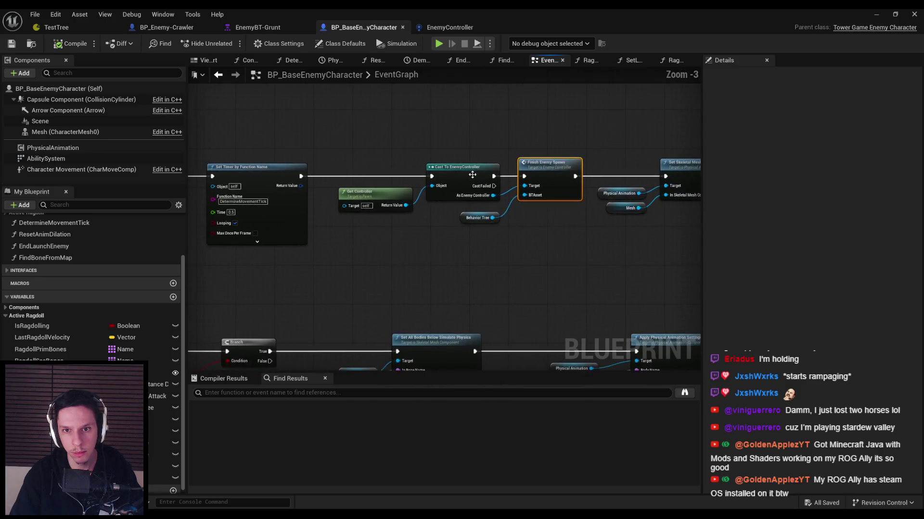
{"action": "scroll", "coordinate": [433, 254], "scroll_direction": "up", "scroll_amount": 1}
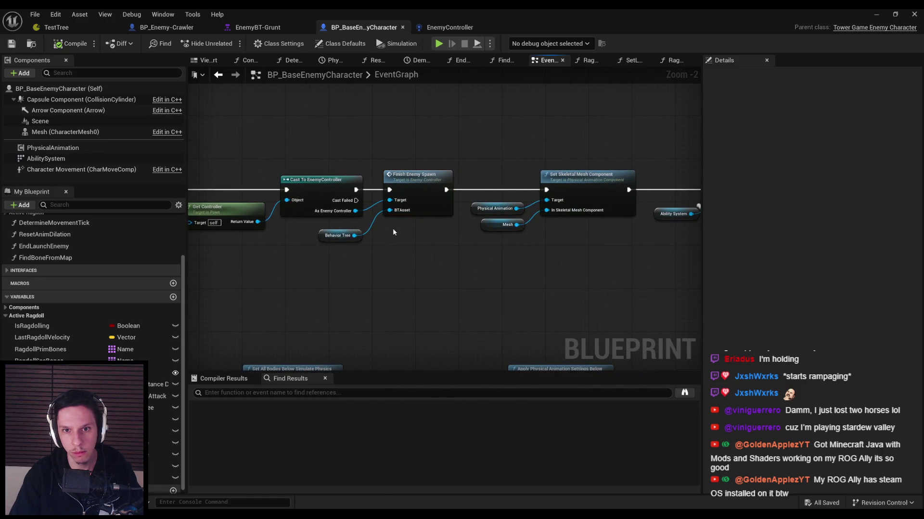
{"action": "double_click", "coordinate": [414, 192]}
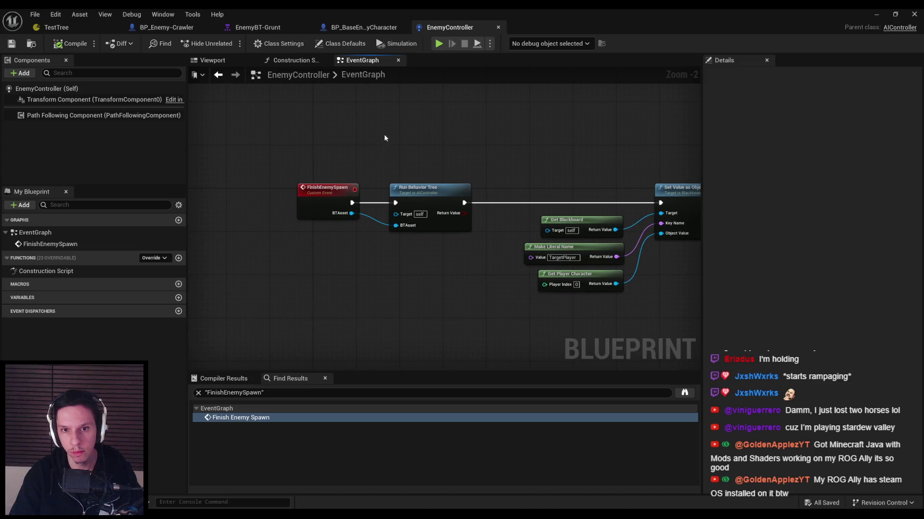
In EnemyController, delete Run Behavior Tree, the four blackboard nodes and BTAsset input, then compile and save.
{"action": "left_click", "coordinate": [423, 189]}
{"action": "key", "text": "Delete"}
{"action": "left_click_drag", "start_coordinate": [610, 356], "coordinate": [439, 118]}
{"action": "key", "text": "Delete"}
{"action": "left_click", "coordinate": [235, 211]}
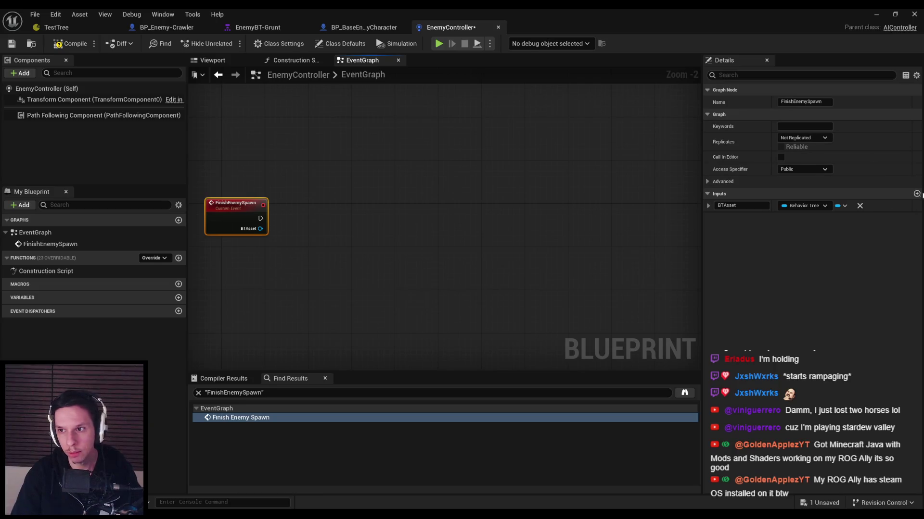
{"action": "left_click", "coordinate": [860, 205]}
{"action": "left_click", "coordinate": [70, 44]}
{"action": "left_click", "coordinate": [11, 43]}
Delete the Behavior Tree variable from BP_BaseEnemyCharacter's Finish Enemy Spawn call, compile and save it.
{"action": "left_click", "coordinate": [360, 27]}
{"action": "left_click_drag", "start_coordinate": [416, 251], "coordinate": [304, 207]}
{"action": "left_click", "coordinate": [337, 236]}
{"action": "key", "text": "Delete"}
{"action": "left_click", "coordinate": [51, 45]}
{"action": "left_click", "coordinate": [11, 43]}
{"action": "double_click", "coordinate": [414, 175]}
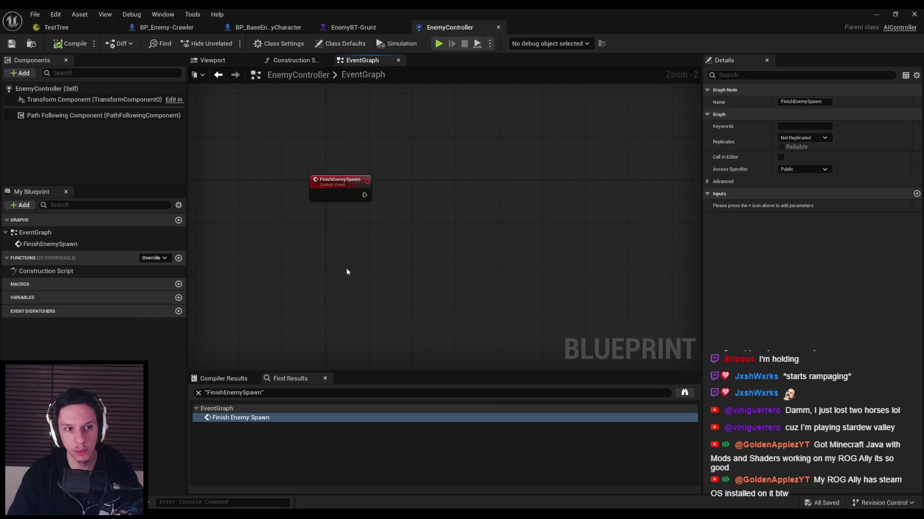
{"action": "left_click", "coordinate": [346, 271]}
{"action": "left_click", "coordinate": [24, 73]}
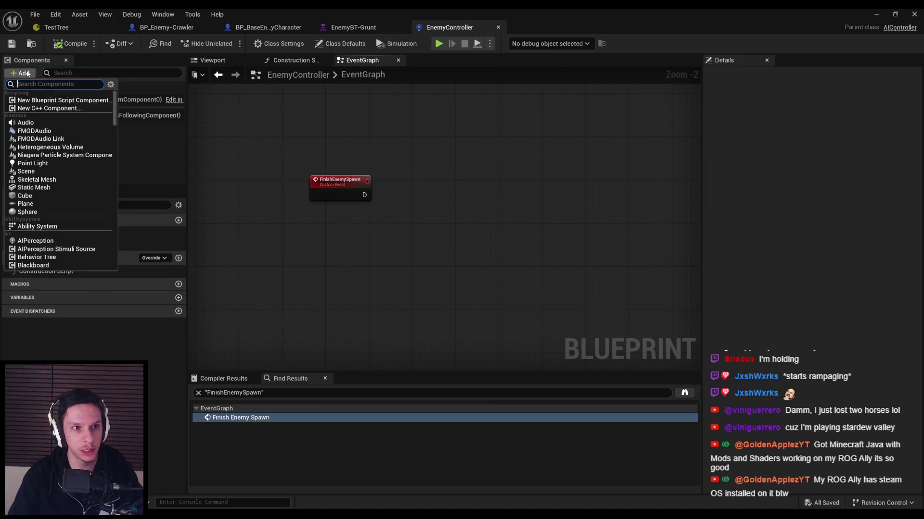
Add a StateTreeAI component with State Tree set to TestTree to EnemyController, then compile and save.
{"action": "type", "text": "state tree"}
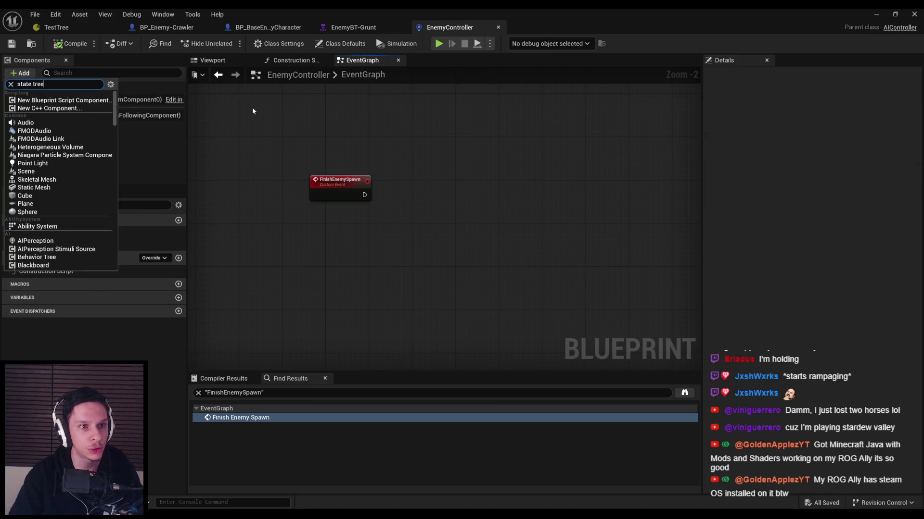
{"action": "key", "text": "Return"}
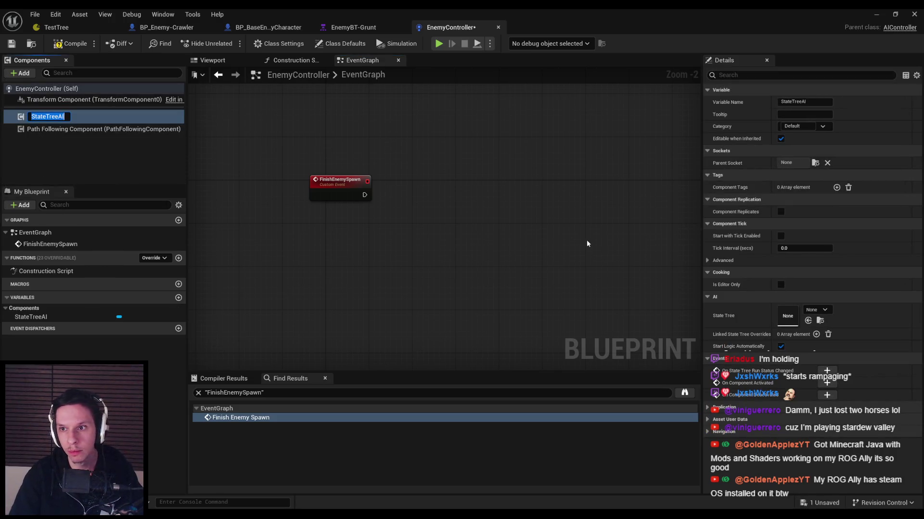
{"action": "left_click", "coordinate": [586, 244]}
{"action": "left_click", "coordinate": [815, 310]}
{"action": "left_click", "coordinate": [856, 402]}
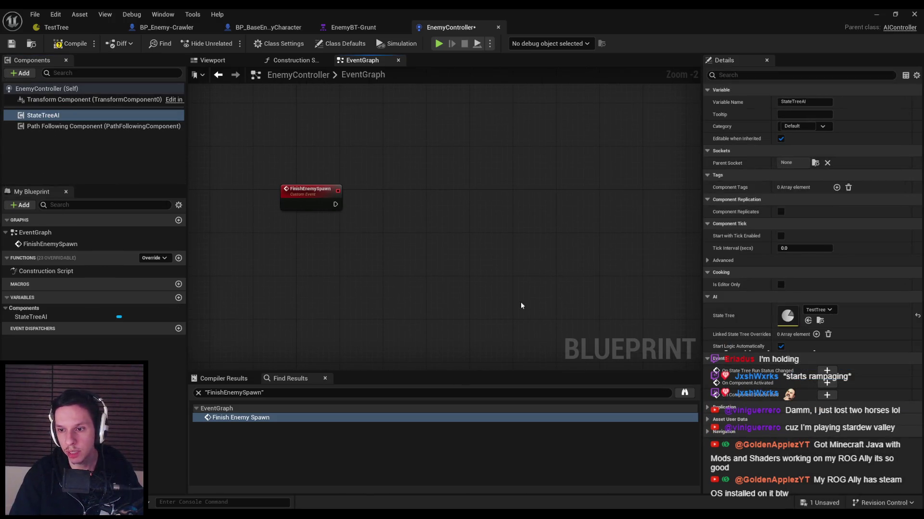
{"action": "left_click", "coordinate": [77, 48]}
{"action": "left_click_drag", "start_coordinate": [785, 334], "coordinate": [790, 334]}
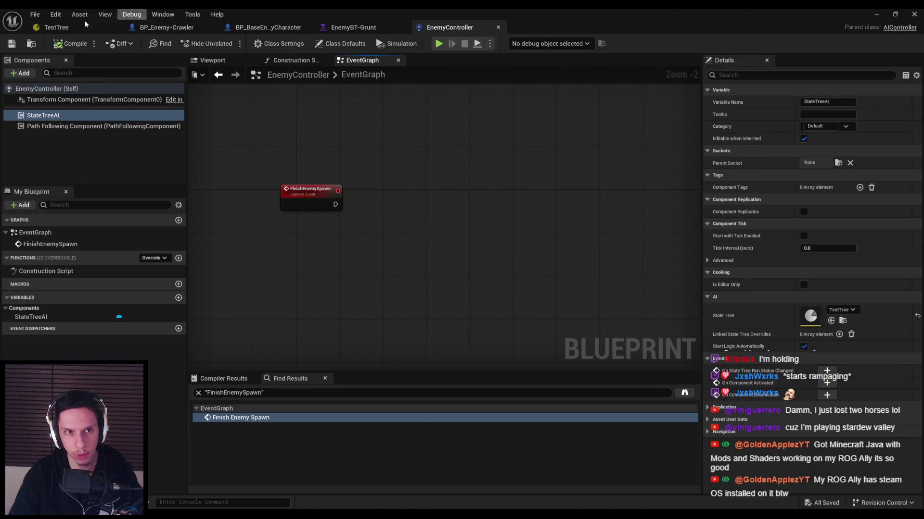
{"action": "left_click", "coordinate": [53, 27]}
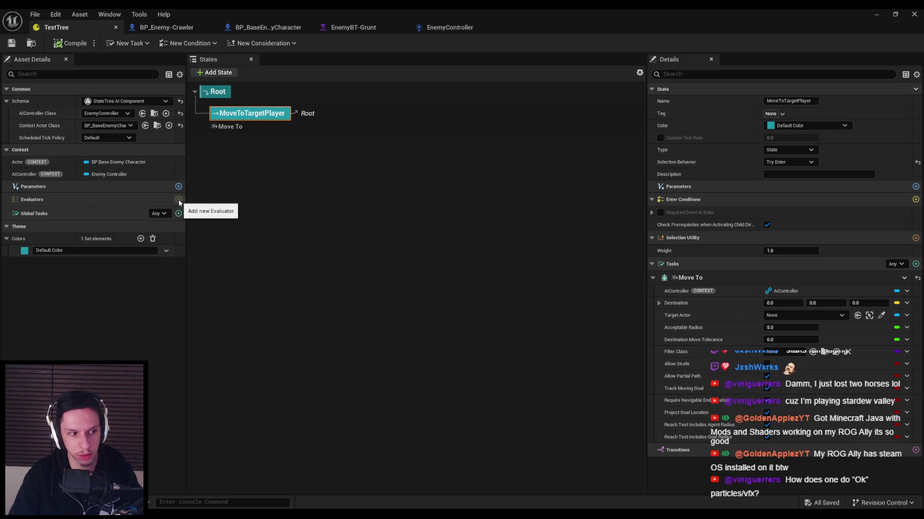
Add a transition to MoveToTargetPlayer triggered On State Completed.
{"action": "left_click", "coordinate": [179, 200]}
{"action": "left_click", "coordinate": [134, 288]}
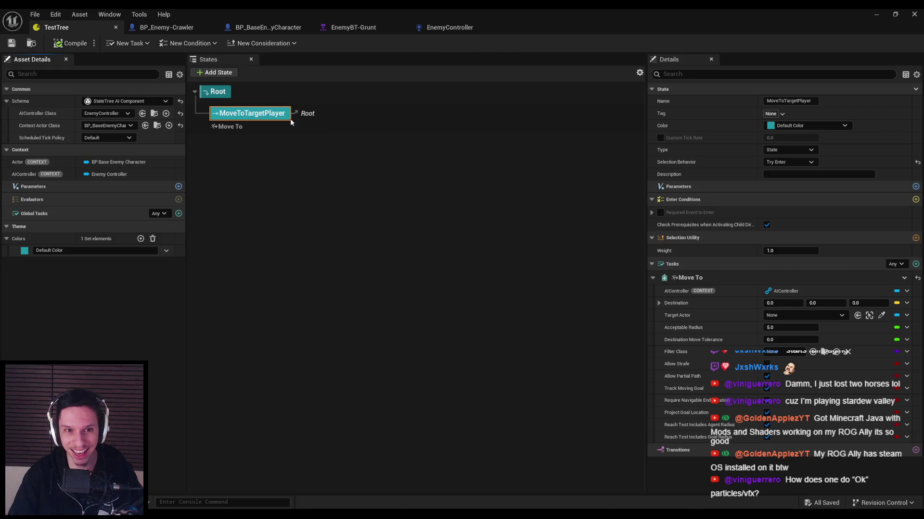
{"action": "left_click", "coordinate": [916, 450]}
{"action": "scroll", "coordinate": [683, 455], "scroll_direction": "down", "scroll_amount": 1}
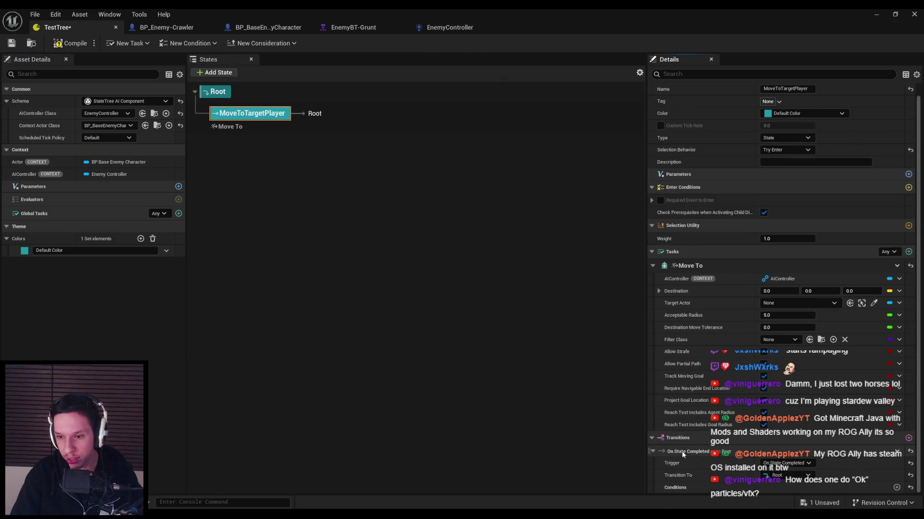
{"action": "left_click", "coordinate": [790, 464]}
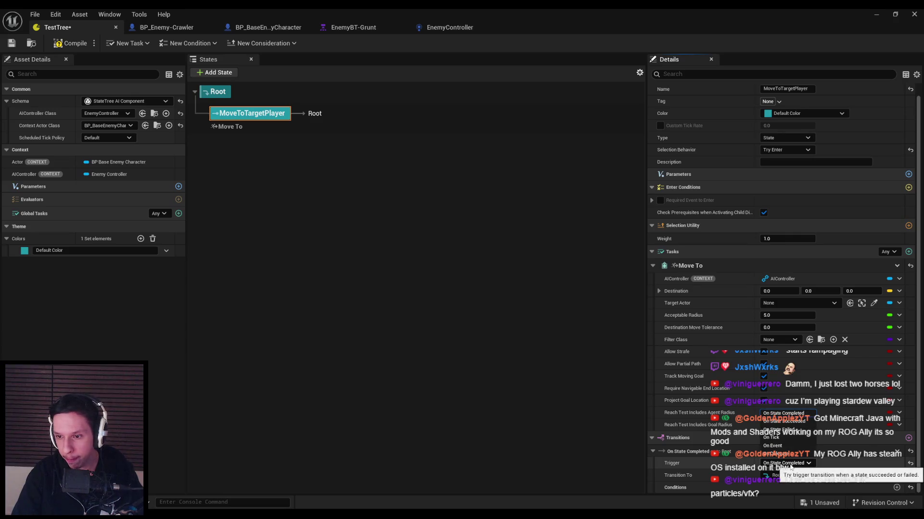
{"action": "left_click", "coordinate": [790, 464]}
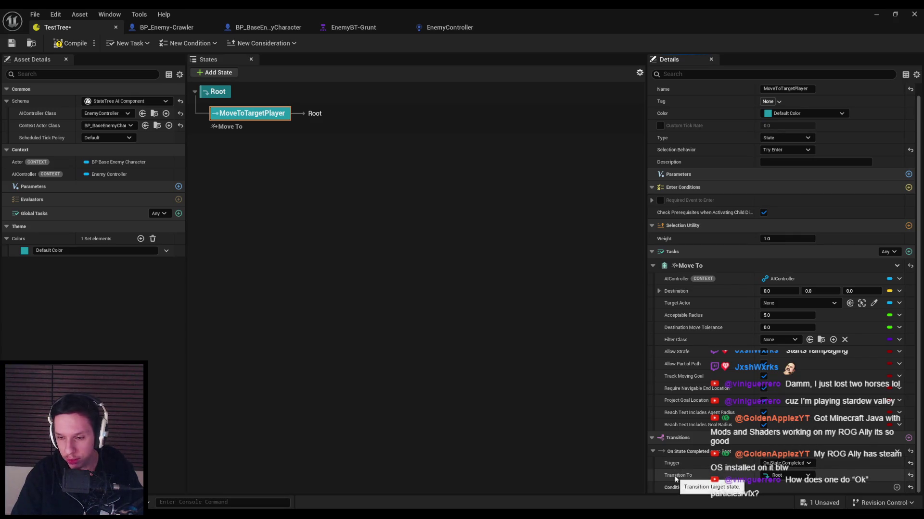
Set the transition target to MoveToTargetPlayer after trying Tree Succeeded.
{"action": "left_click", "coordinate": [800, 478]}
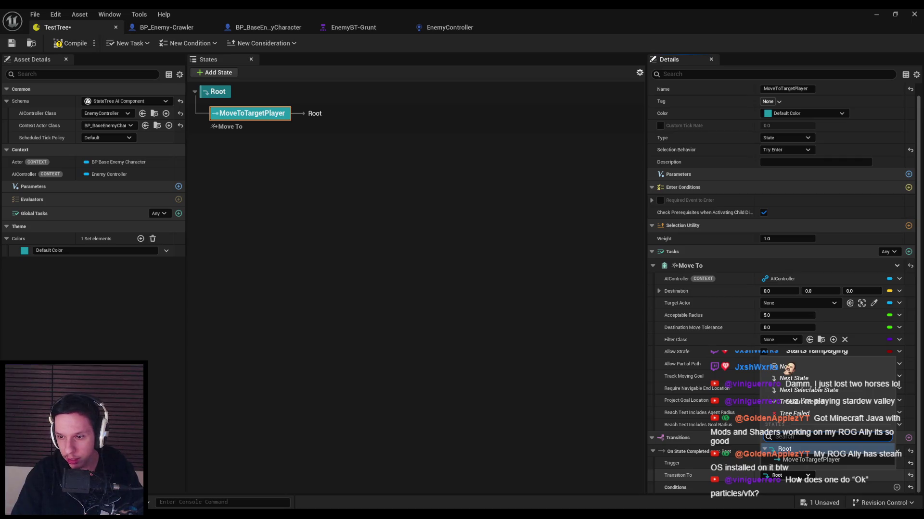
{"action": "left_click", "coordinate": [793, 402]}
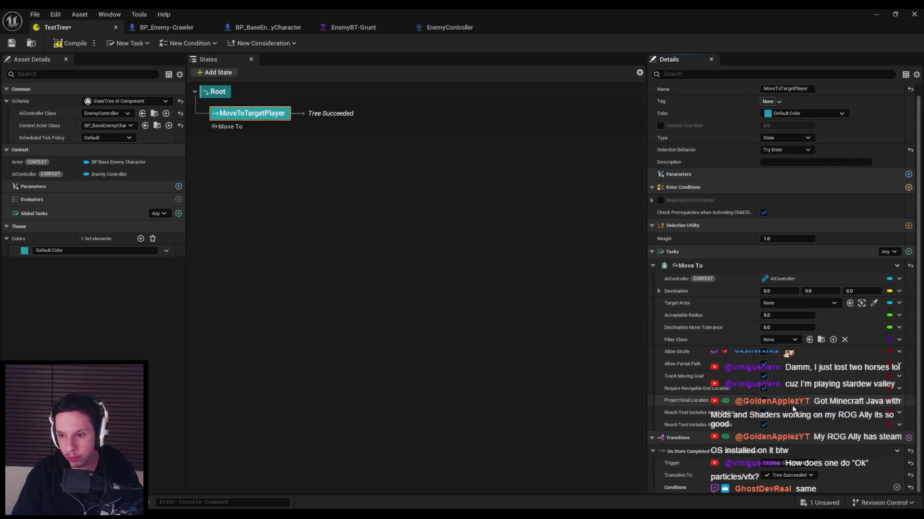
{"action": "left_click", "coordinate": [781, 477]}
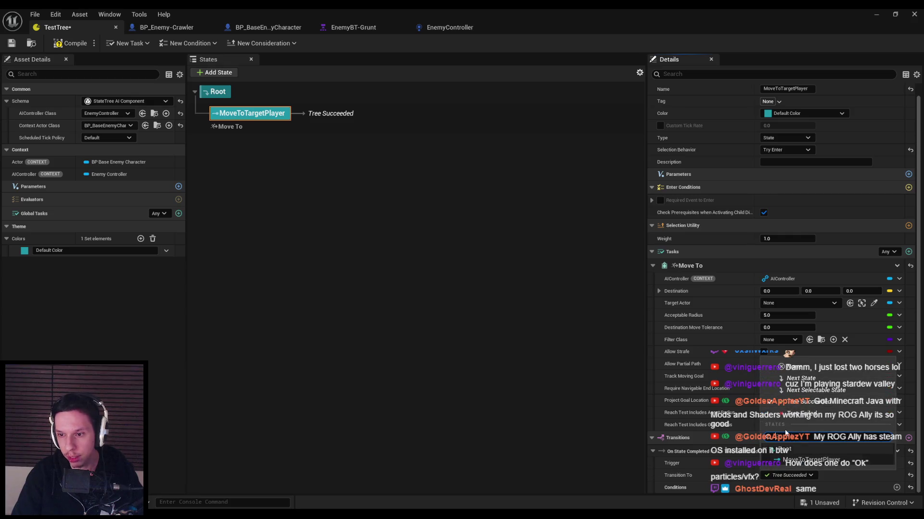
{"action": "left_click", "coordinate": [788, 460]}
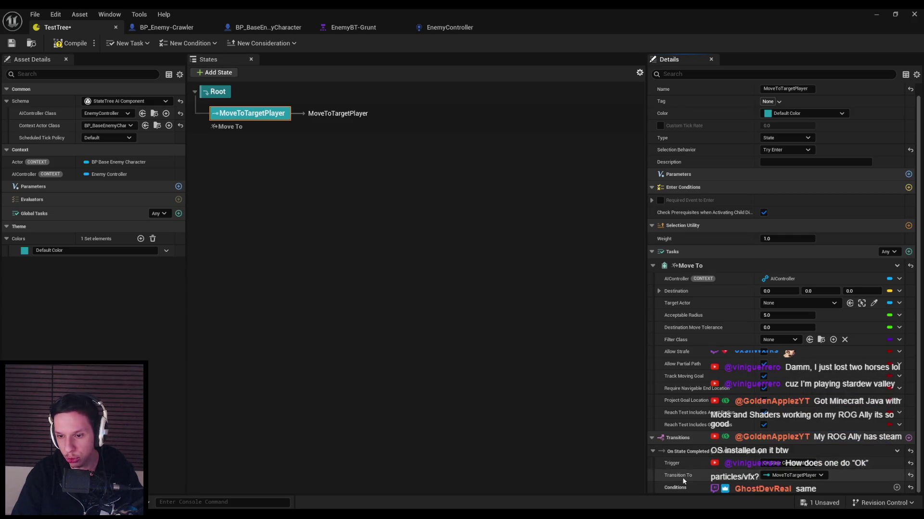
{"action": "left_click", "coordinate": [794, 476]}
{"action": "left_click", "coordinate": [791, 404]}
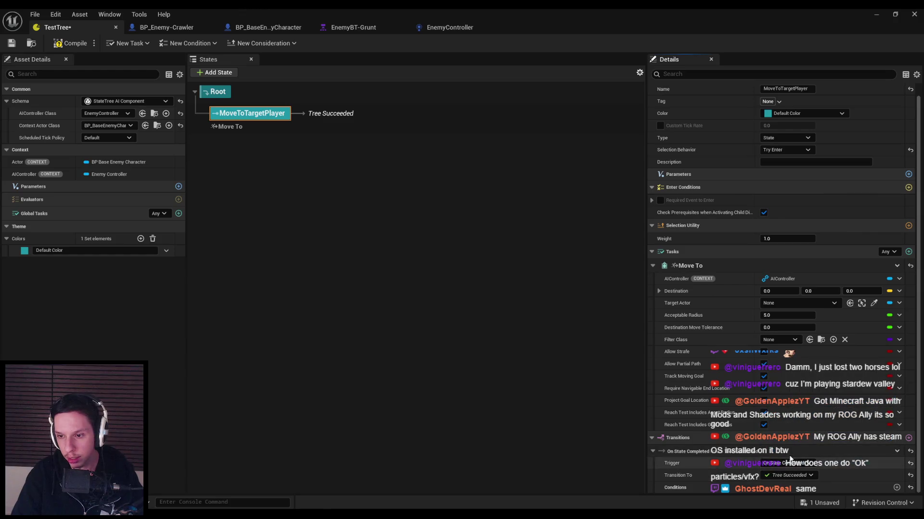
{"action": "left_click", "coordinate": [790, 476]}
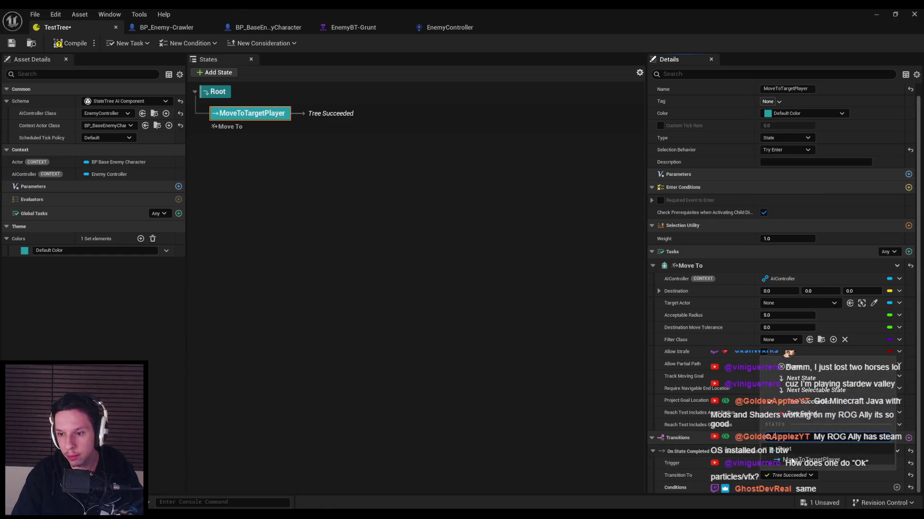
{"action": "left_click", "coordinate": [803, 459]}
{"action": "left_click", "coordinate": [784, 463]}
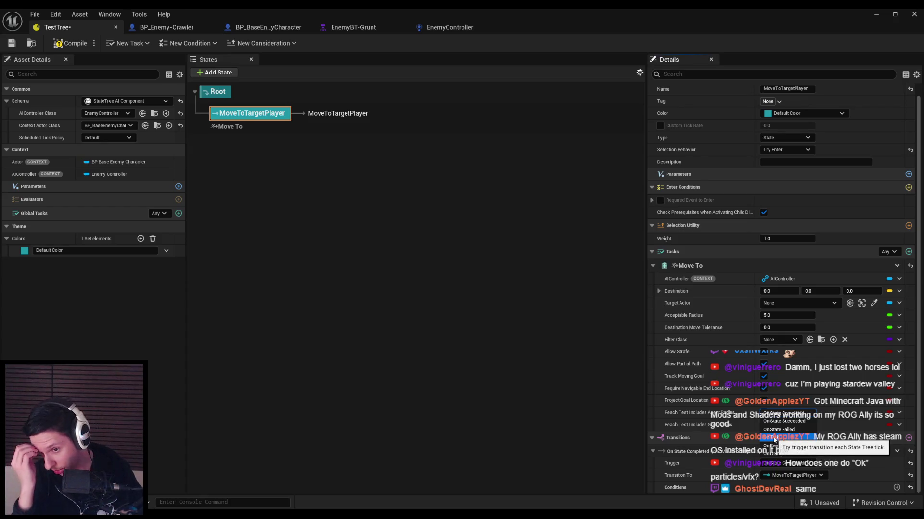
{"action": "key", "text": "Escape"}
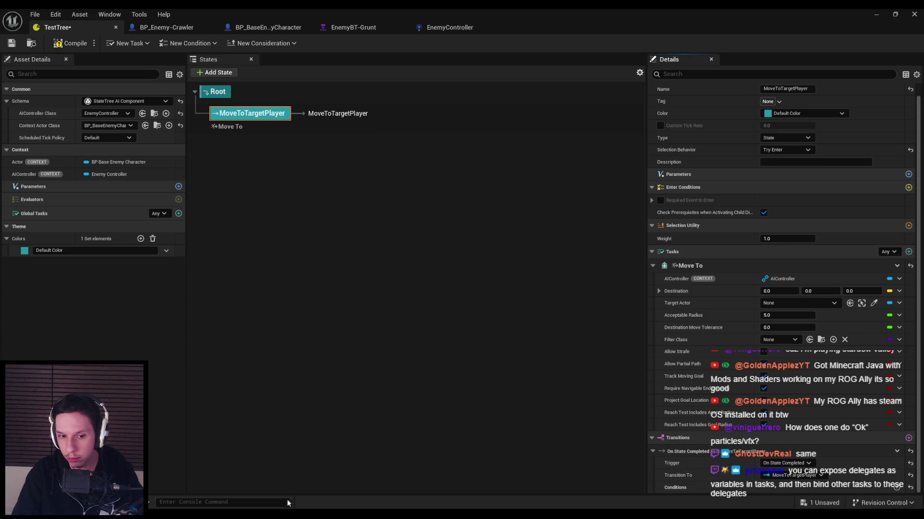
{"action": "left_click", "coordinate": [458, 32]}
Add a StateTree Request Transition node with a Make State Tree State Link, then delete both.
{"action": "right_click", "coordinate": [394, 324]}
{"action": "type", "text": "trigger transi"}
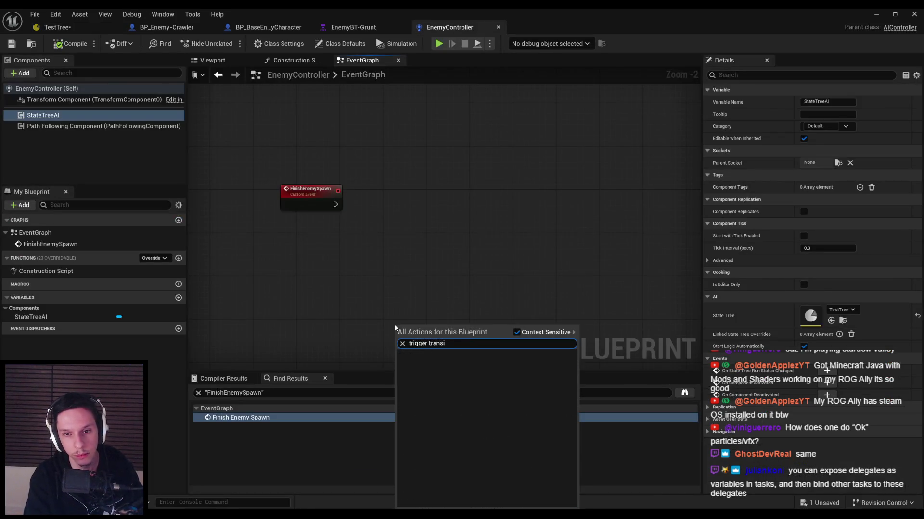
{"action": "left_click", "coordinate": [533, 332]}
{"action": "type", "text": "transition"}
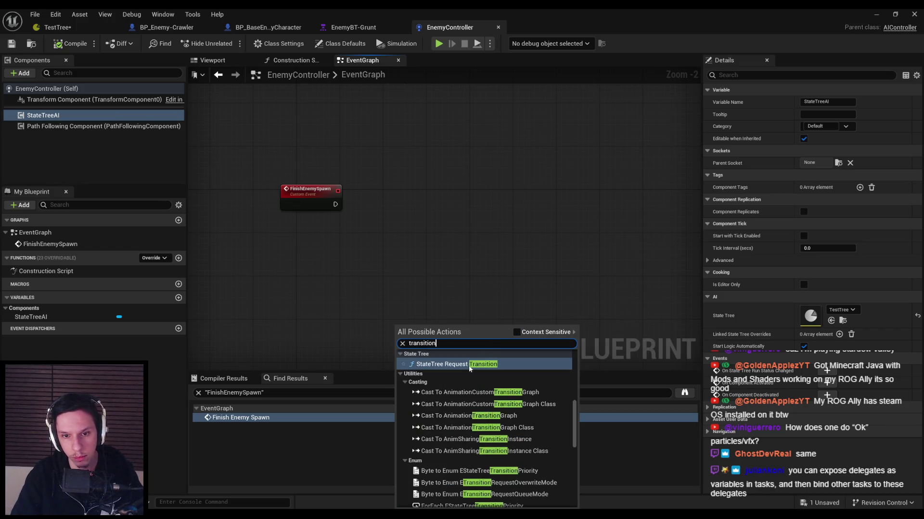
{"action": "left_click", "coordinate": [469, 368]}
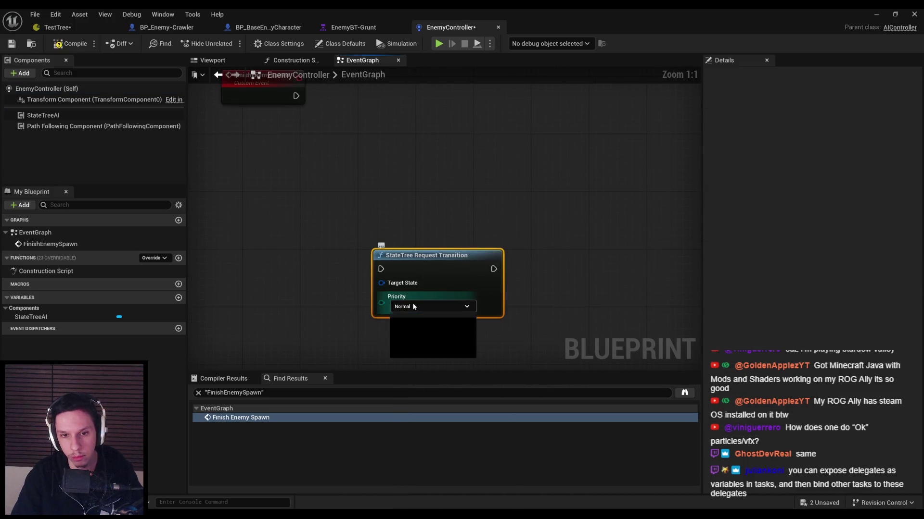
{"action": "left_click_drag", "start_coordinate": [381, 283], "coordinate": [309, 312]}
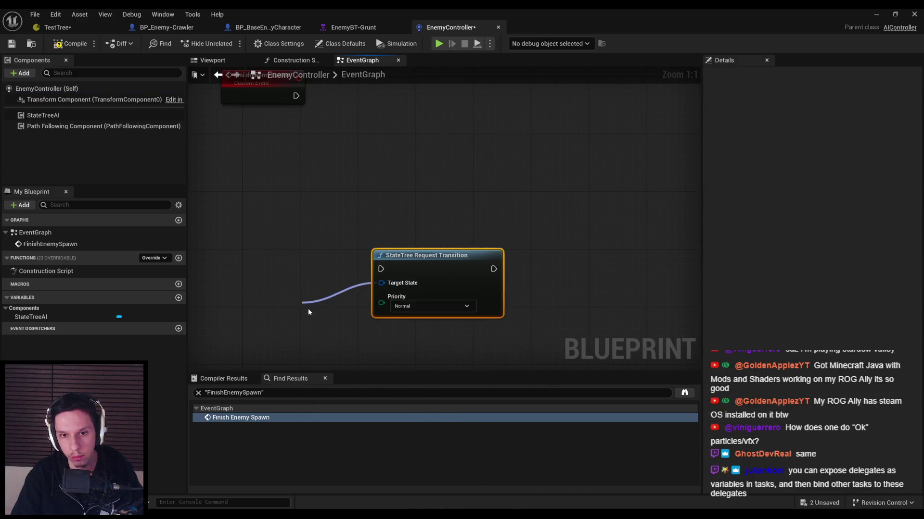
{"action": "left_click", "coordinate": [336, 421]}
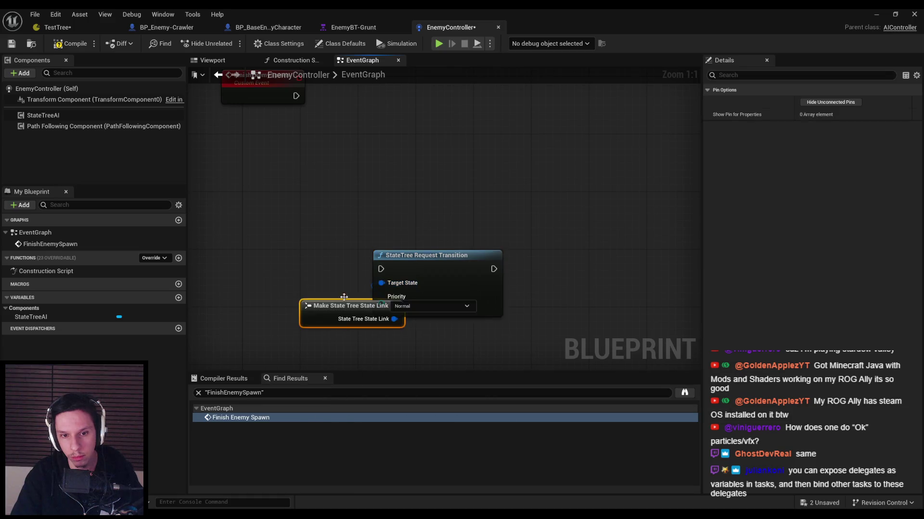
{"action": "key", "text": "Delete"}
{"action": "left_click", "coordinate": [482, 186]}
{"action": "key", "text": "Delete"}
Try an Execute Trigger Parameter node on State Tree AI, undo it, then compile and save EnemyController.
{"action": "right_click", "coordinate": [381, 158]}
{"action": "type", "text": "transition"}
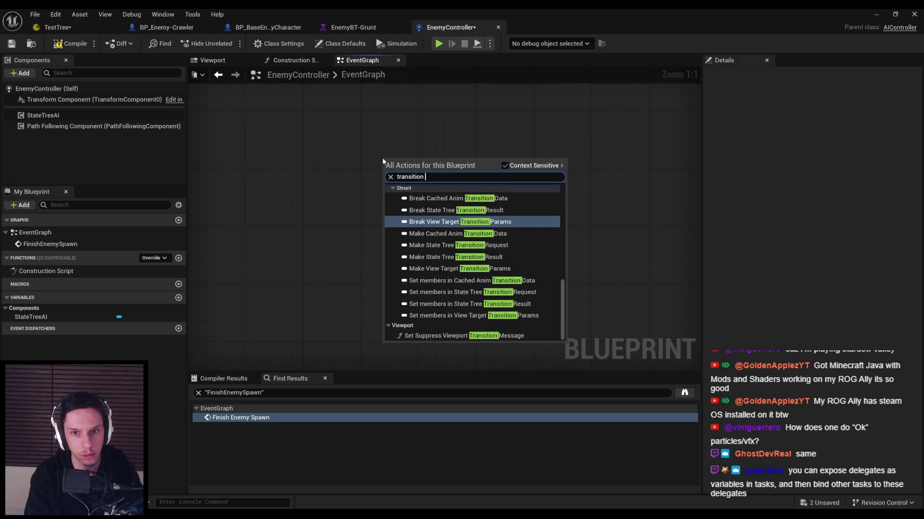
{"action": "mouse_move", "coordinate": [44, 115]}
{"action": "left_mouse_down"}
{"action": "mouse_move", "coordinate": [365, 197]}
{"action": "mouse_move", "coordinate": [445, 190]}
{"action": "left_mouse_up"}
{"action": "type", "text": "transitin"}
{"action": "key", "text": "BackSpace"}
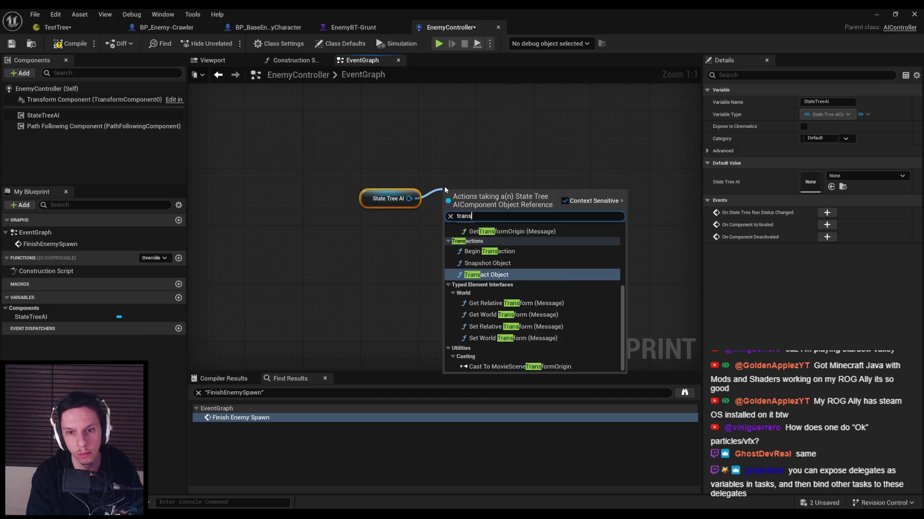
{"action": "key", "text": "BackSpace"}
{"action": "key", "text": "BackSpace"}
{"action": "key", "text": "BackSpace"}
{"action": "type", "text": "igger"}
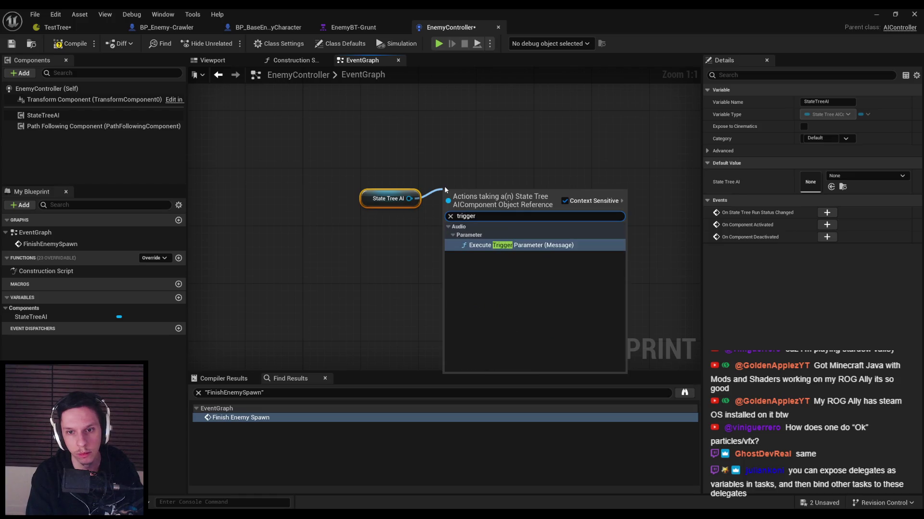
{"action": "key", "text": "Return"}
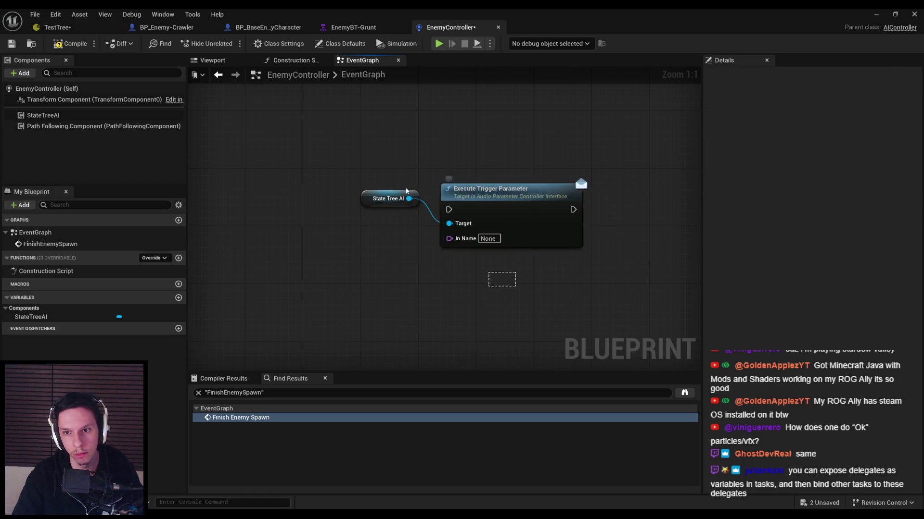
{"action": "key", "text": "ctrl+z"}
{"action": "key", "text": "ctrl+z"}
{"action": "key", "text": "F7"}
{"action": "key", "text": "ctrl+s"}
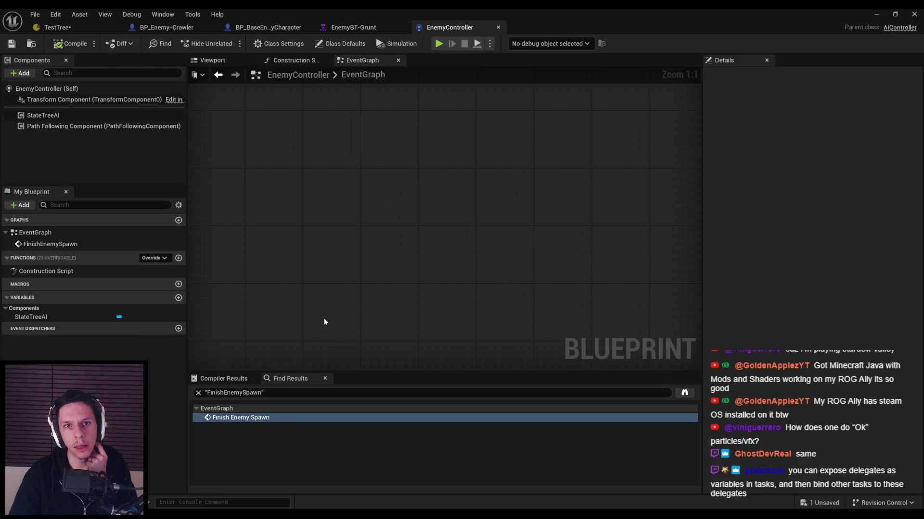
{"action": "left_click", "coordinate": [89, 26]}
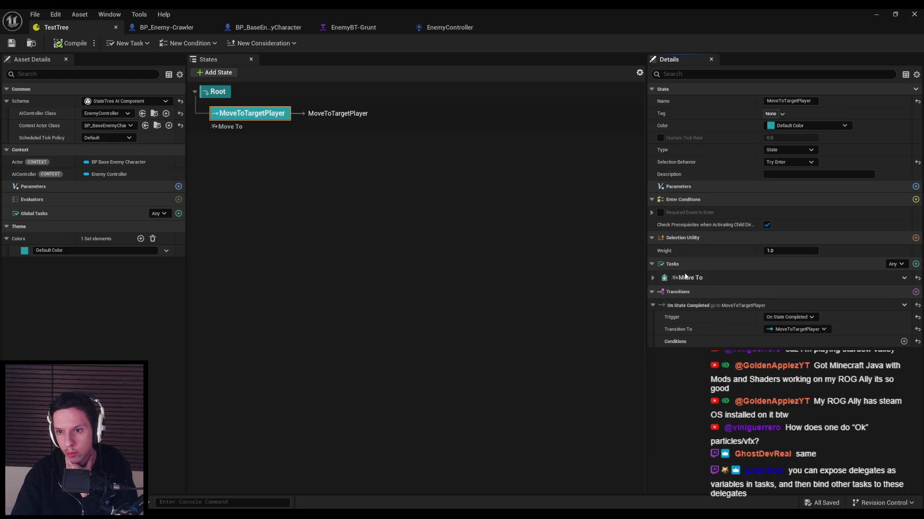
Inspect the Move To task's options in TestTree, then Alt+Tab through Rider back to the level editor.
{"action": "right_click", "coordinate": [678, 276]}
{"action": "left_click", "coordinate": [676, 278]}
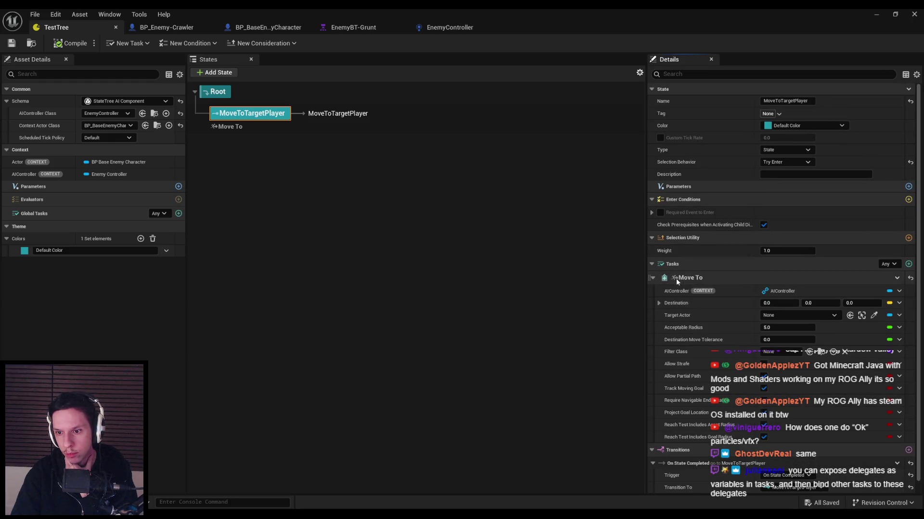
{"action": "left_click", "coordinate": [897, 279]}
{"action": "key", "text": "Escape"}
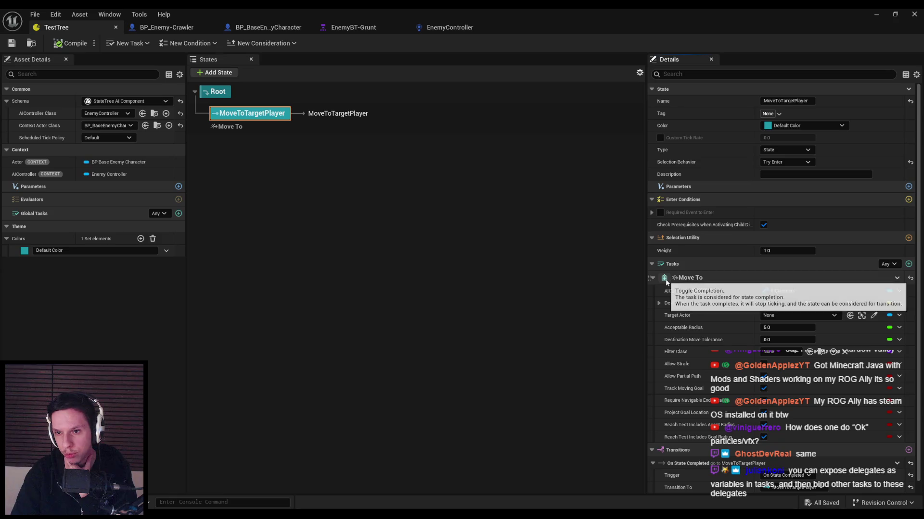
{"action": "key", "text": "alt+Tab"}
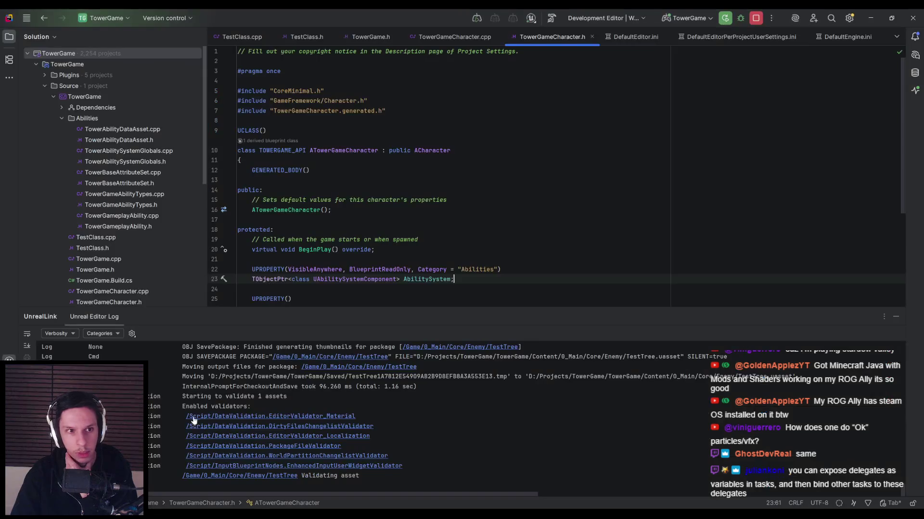
{"action": "key", "text": "alt+Tab"}
{"action": "key", "text": "alt+Tab"}
{"action": "key", "text": "Tab"}
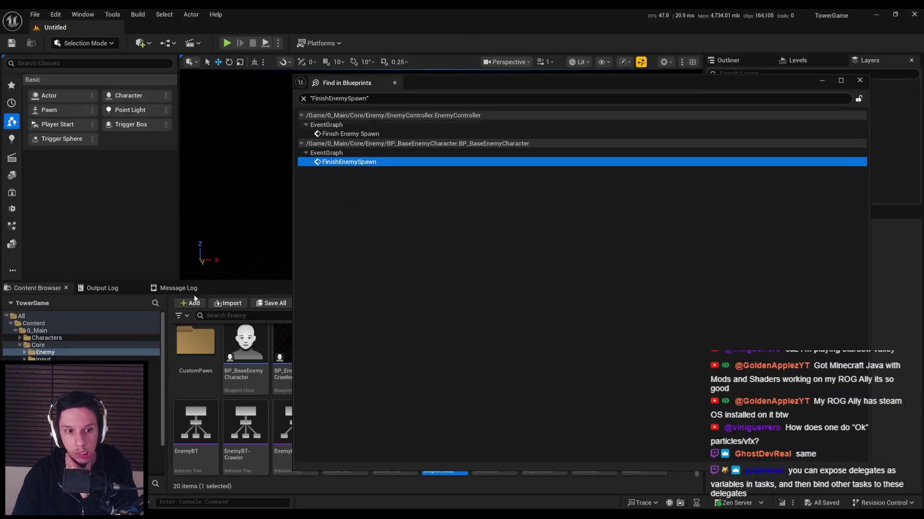
{"action": "key", "text": "alt+Tab"}
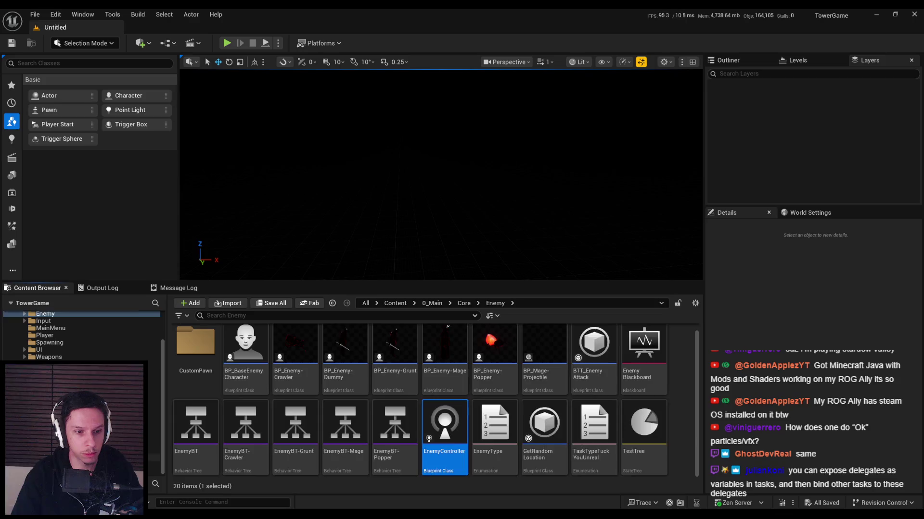
Search the Engine folder for 'moveto' and inspect the AITask_MoveTo and BTTask_MoveTo tiles.
{"action": "left_click", "coordinate": [154, 472]}
{"action": "left_click", "coordinate": [230, 315]}
{"action": "type", "text": "st"}
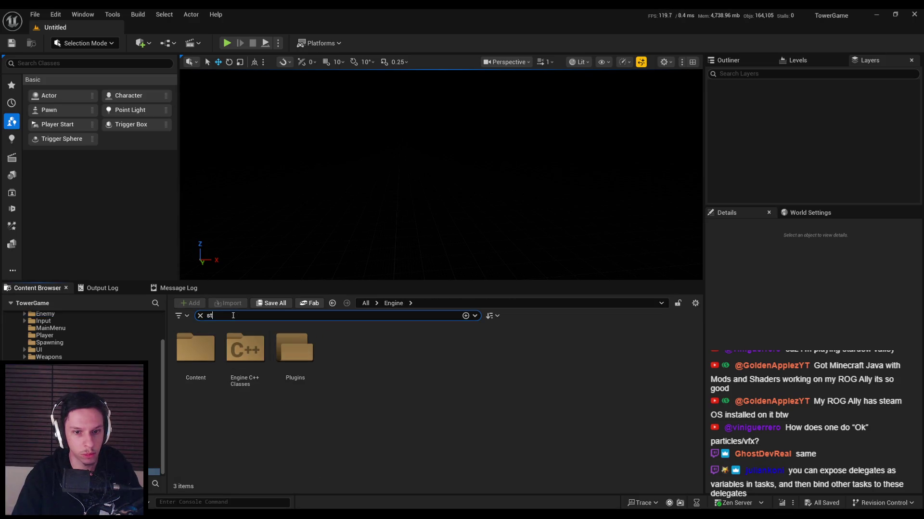
{"action": "type", "text": "ate tree move"}
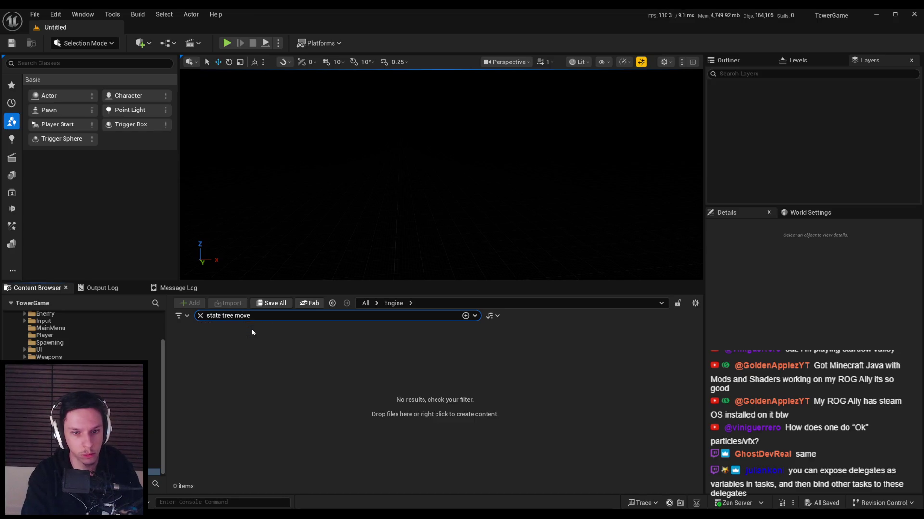
{"action": "key", "text": "ctrl+a"}
{"action": "type", "text": "moveto"}
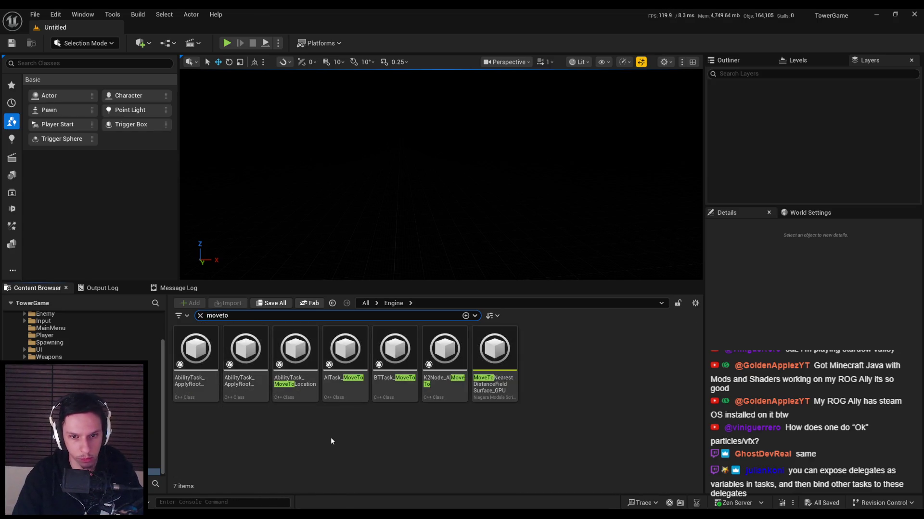
{"action": "mouse_move", "coordinate": [347, 391]}
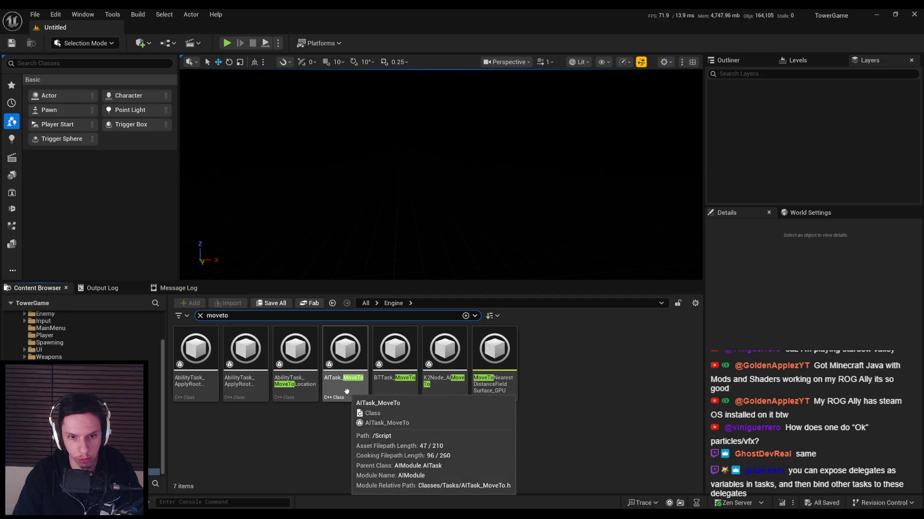
{"action": "mouse_move", "coordinate": [291, 385]}
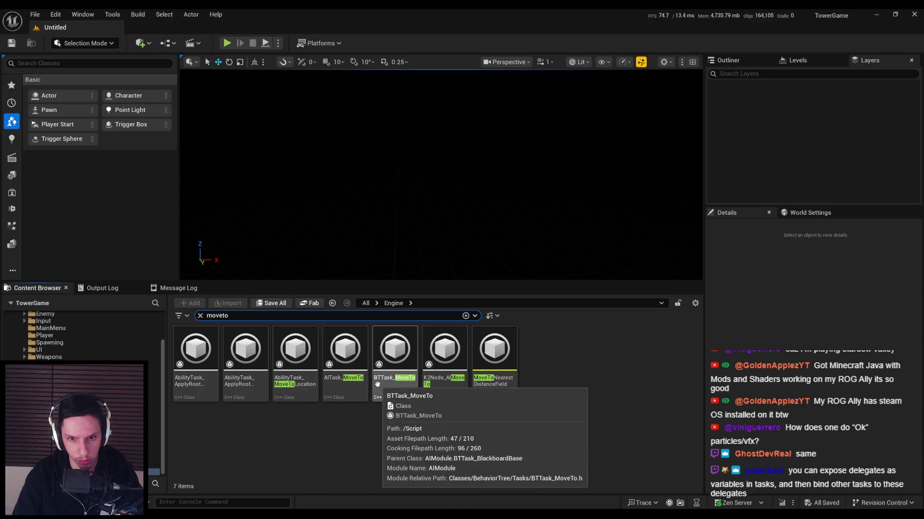
{"action": "mouse_move", "coordinate": [449, 388]}
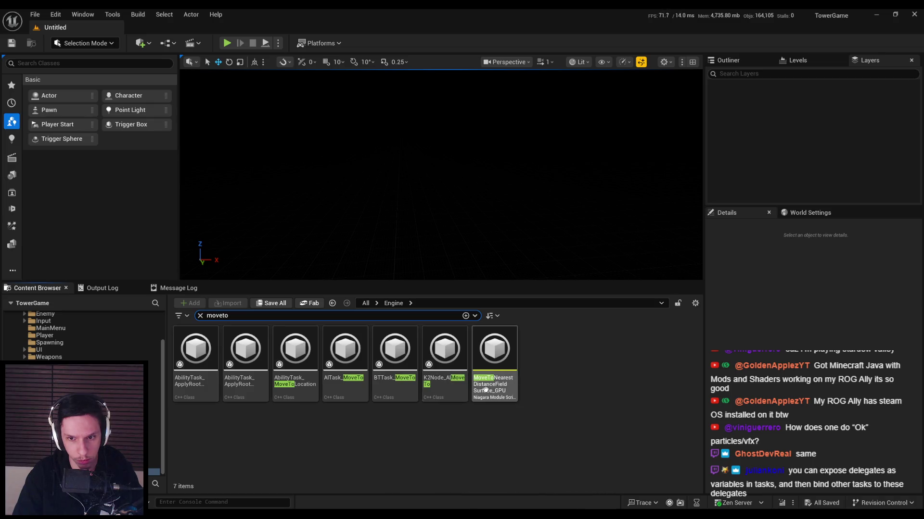
{"action": "mouse_move", "coordinate": [193, 380]}
Glance at the TestTree editor, then replace the Content Browser search with 'statetree'.
{"action": "key", "text": "alt+Tab"}
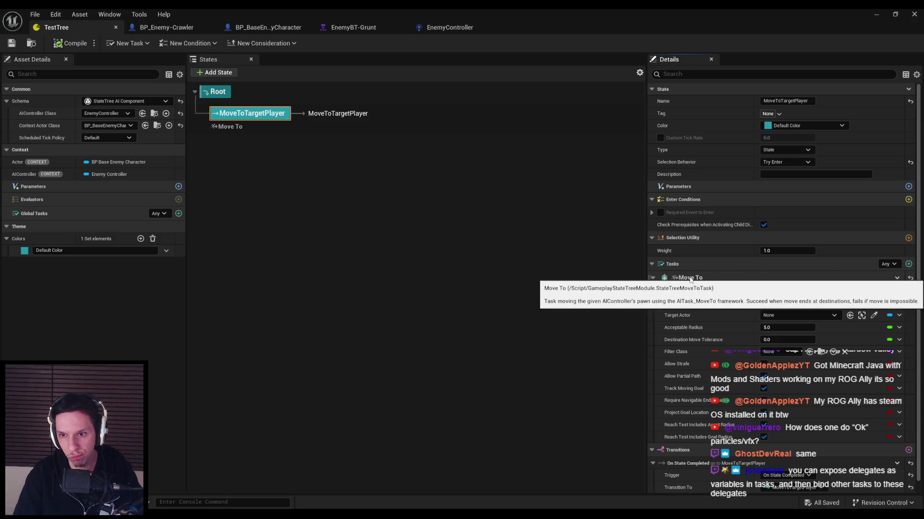
{"action": "key", "text": "alt+Tab"}
{"action": "double_click", "coordinate": [290, 313]}
{"action": "type", "text": "statetree"}
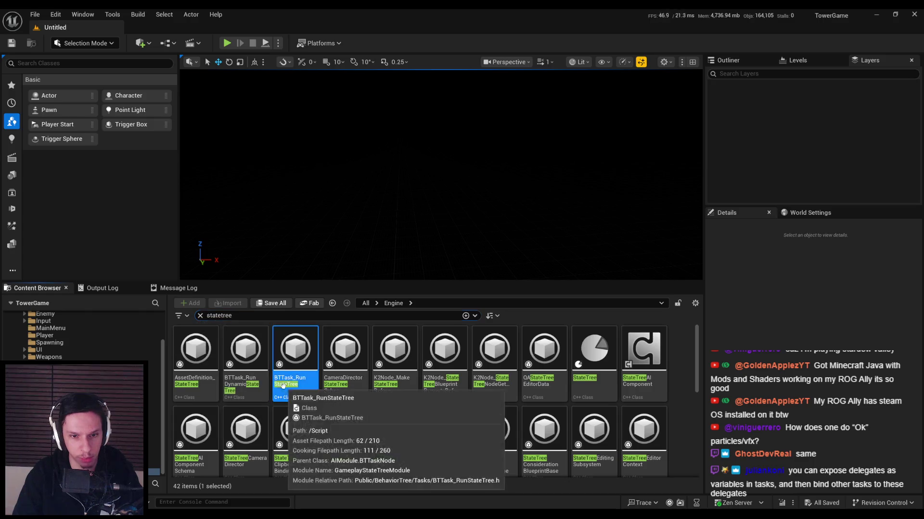
Select the BTTask_Run StateTree class and scroll through the search results.
{"action": "left_click", "coordinate": [294, 378]}
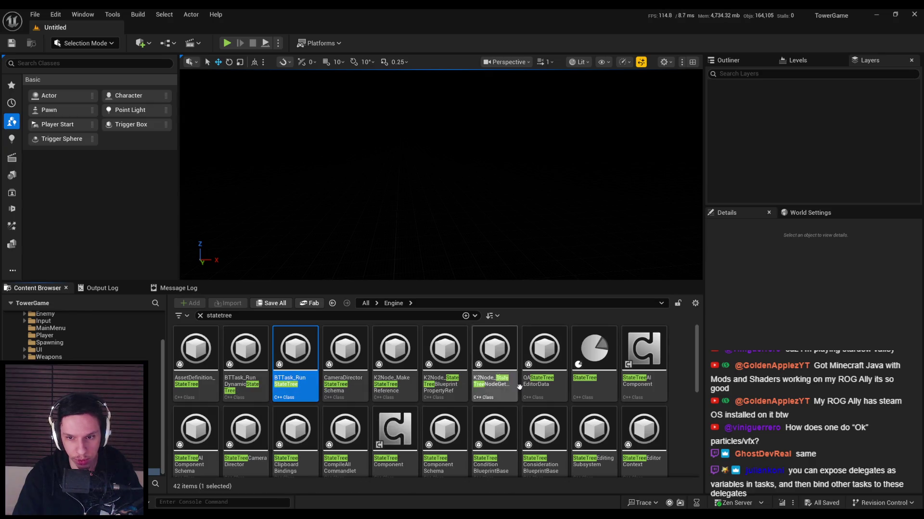
{"action": "scroll", "coordinate": [656, 385], "scroll_direction": "down", "scroll_amount": 2}
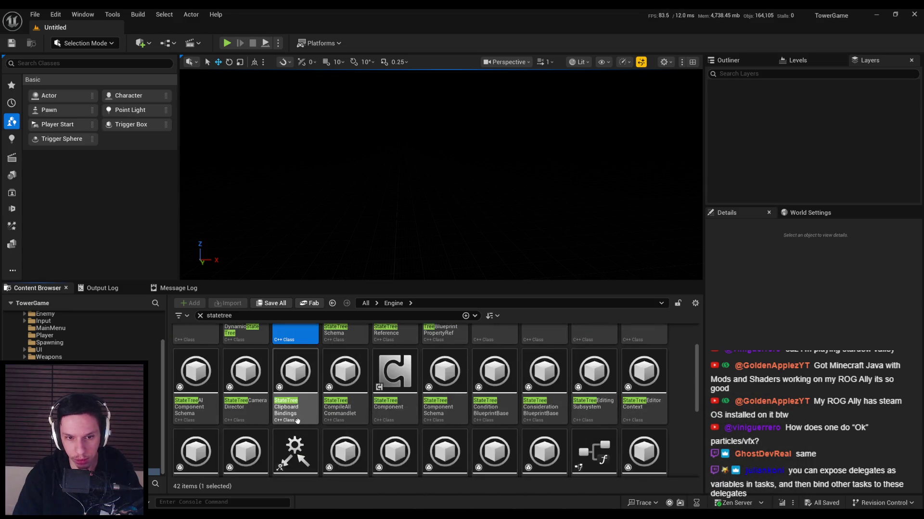
{"action": "scroll", "coordinate": [228, 404], "scroll_direction": "down", "scroll_amount": 1}
{"action": "scroll", "coordinate": [228, 405], "scroll_direction": "down", "scroll_amount": 1}
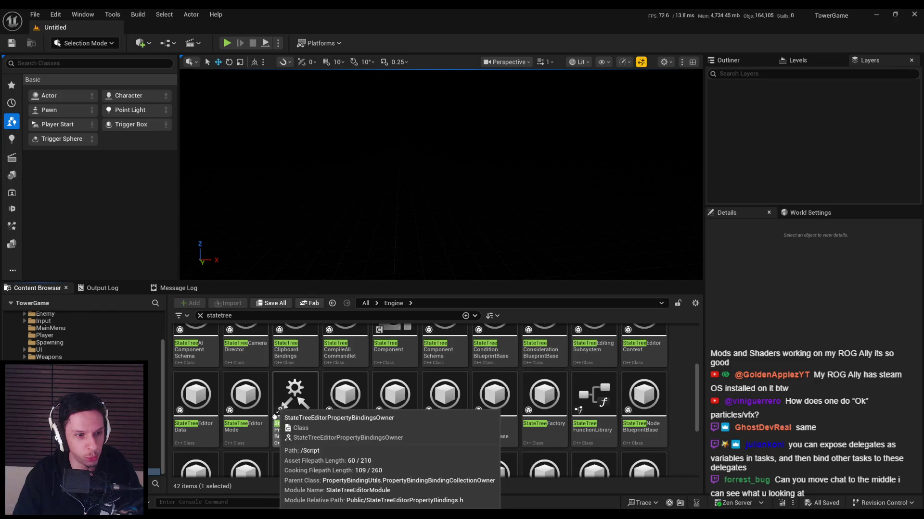
{"action": "scroll", "coordinate": [320, 435], "scroll_direction": "down", "scroll_amount": 1}
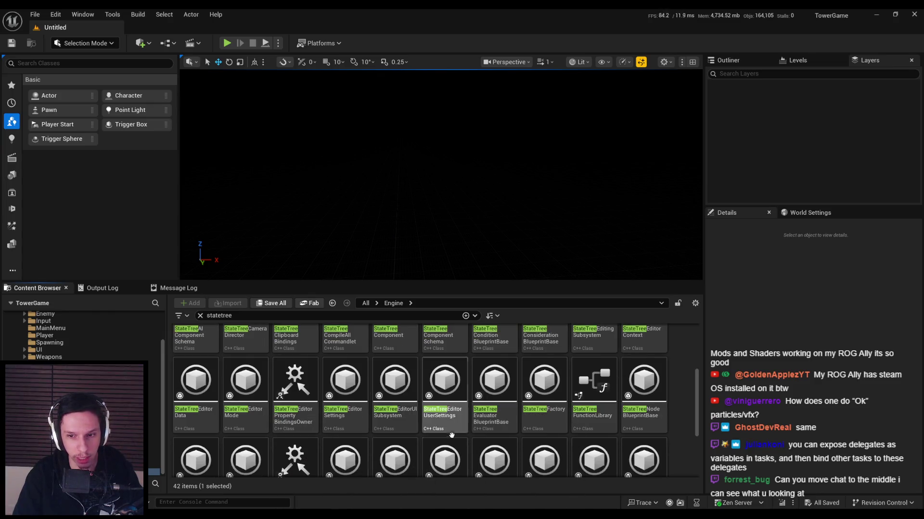
{"action": "scroll", "coordinate": [408, 436], "scroll_direction": "down", "scroll_amount": 5}
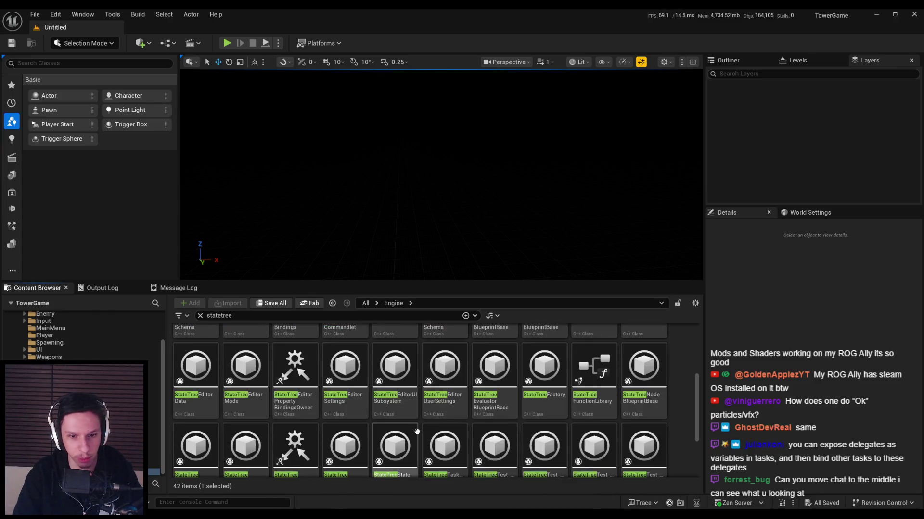
{"action": "scroll", "coordinate": [414, 437], "scroll_direction": "down", "scroll_amount": 2}
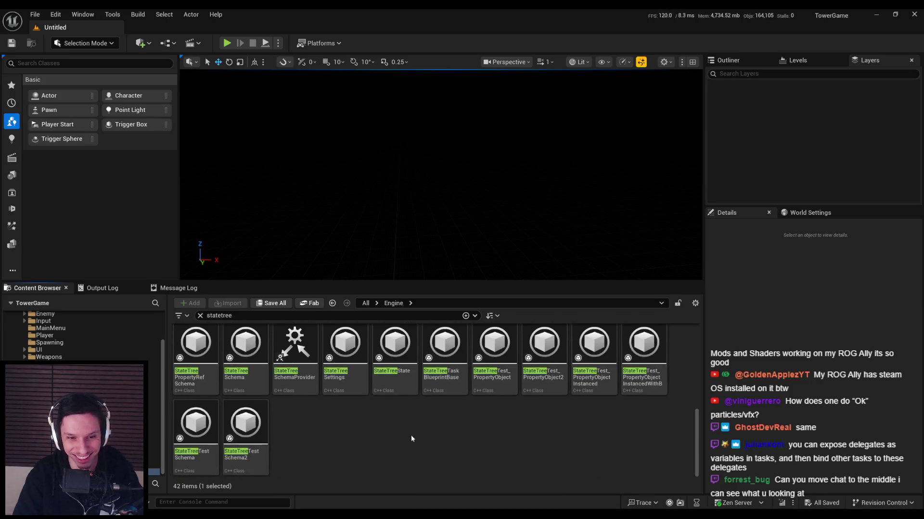
{"action": "scroll", "coordinate": [411, 435], "scroll_direction": "up", "scroll_amount": 1}
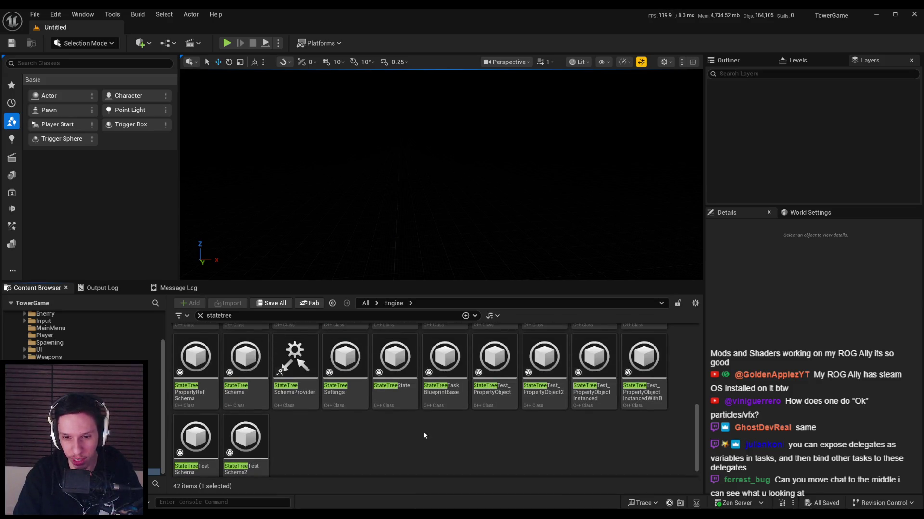
{"action": "scroll", "coordinate": [385, 428], "scroll_direction": "up", "scroll_amount": 6}
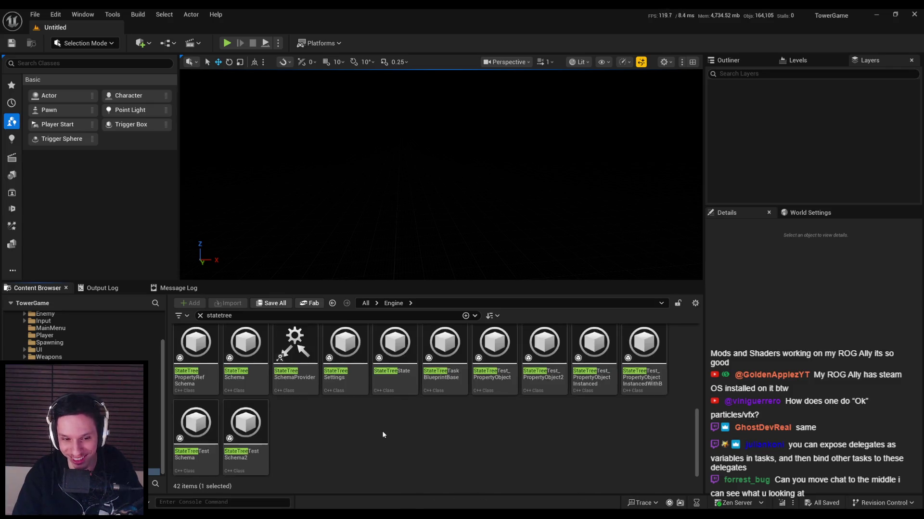
{"action": "scroll", "coordinate": [381, 430], "scroll_direction": "up", "scroll_amount": 4}
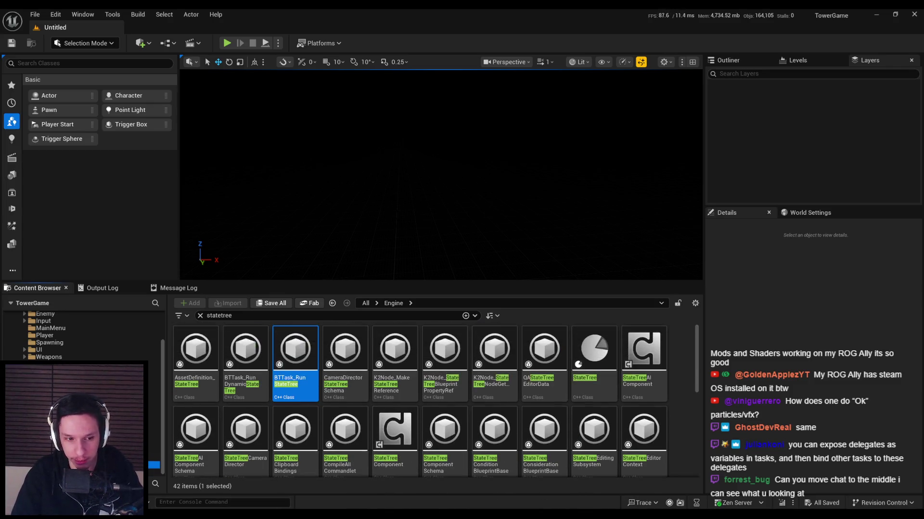
Clear the 'statetree' search filter and go back to the Engine folders.
{"action": "key", "text": "alt+Left"}
{"action": "left_click", "coordinate": [265, 319]}
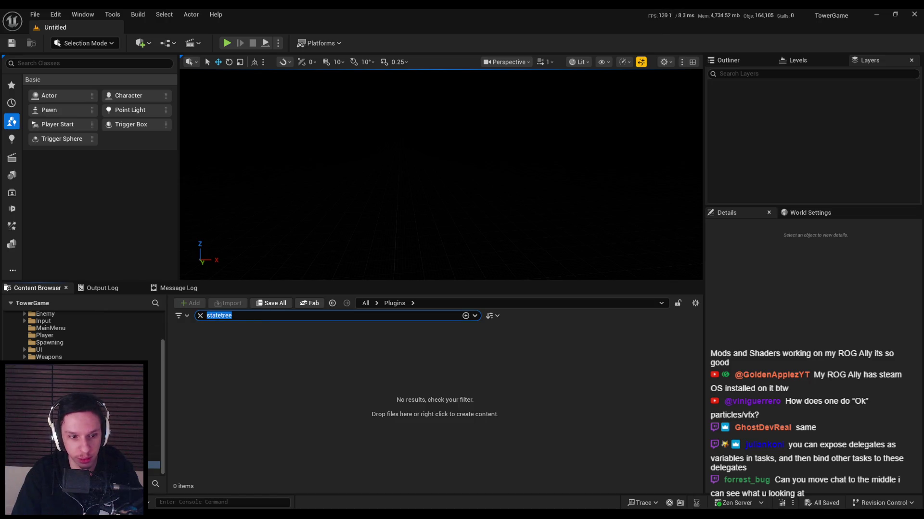
{"action": "scroll", "coordinate": [81, 337], "scroll_direction": "down", "scroll_amount": 4}
{"action": "scroll", "coordinate": [82, 336], "scroll_direction": "up", "scroll_amount": 4}
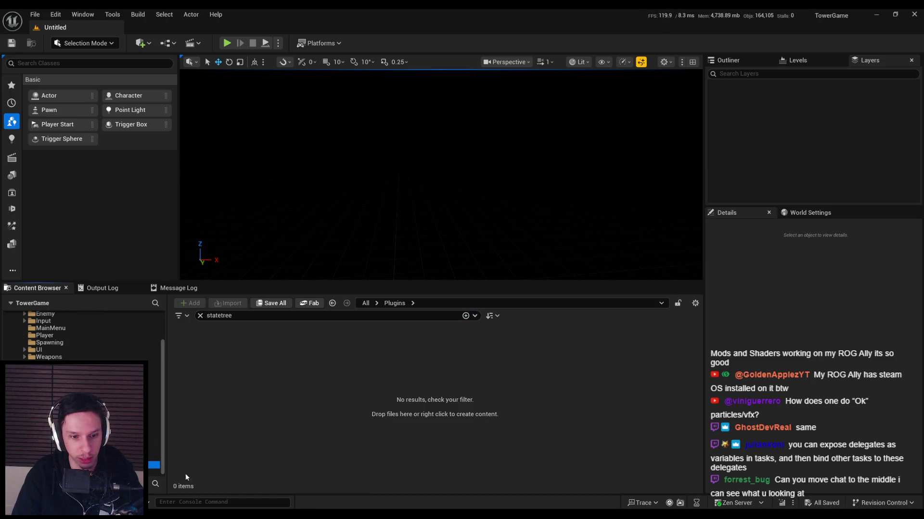
{"action": "left_click", "coordinate": [200, 315]}
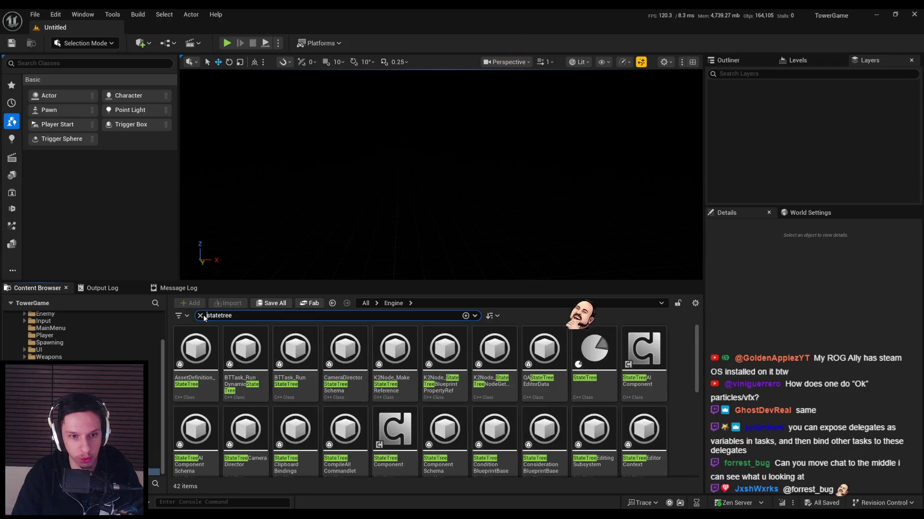
{"action": "key", "text": "alt+Left"}
Search the engine Plugins folder for 'statetree', then 'statetree moveto', and return to TestTree.
{"action": "left_click", "coordinate": [205, 399]}
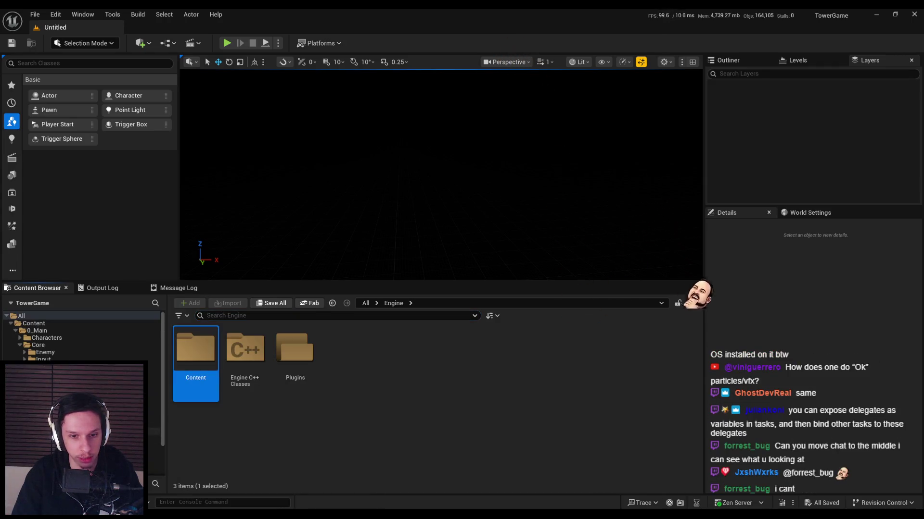
{"action": "double_click", "coordinate": [294, 347]}
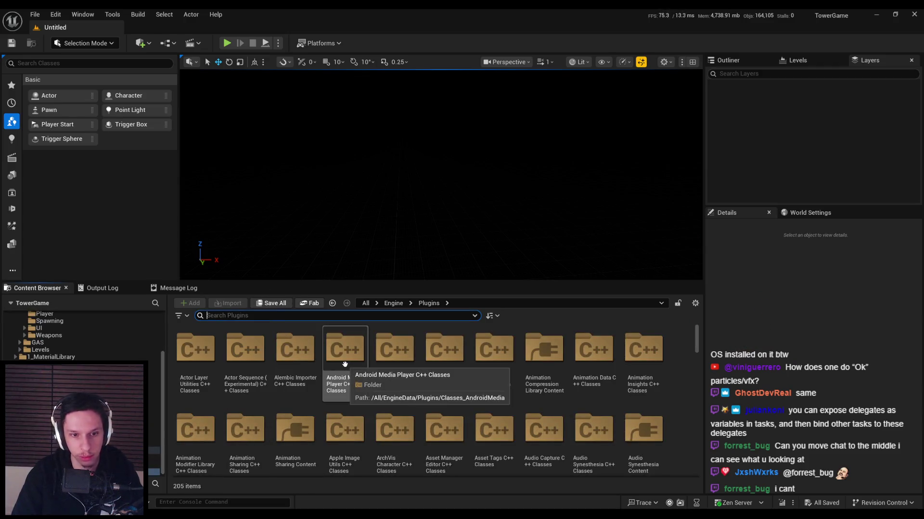
{"action": "type", "text": "statetree"}
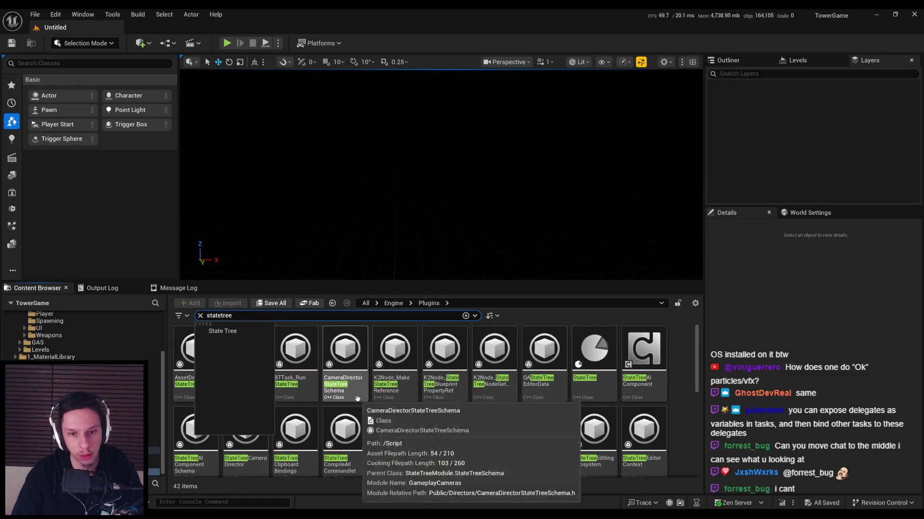
{"action": "left_click", "coordinate": [394, 430]}
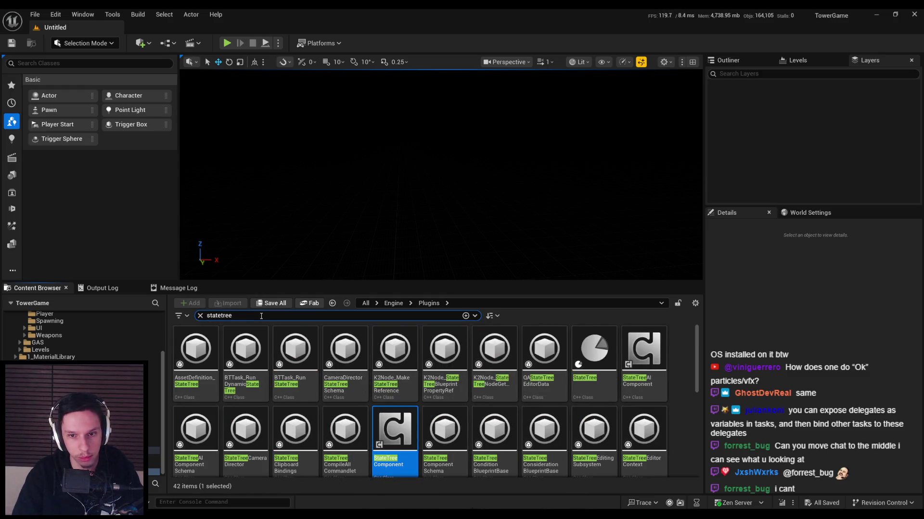
{"action": "type", "text": " moveto"}
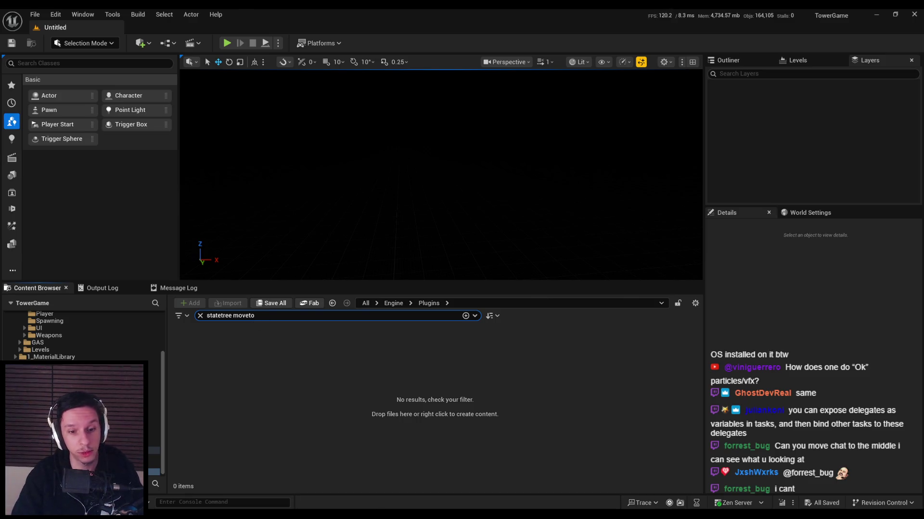
{"action": "key", "text": "alt+Tab"}
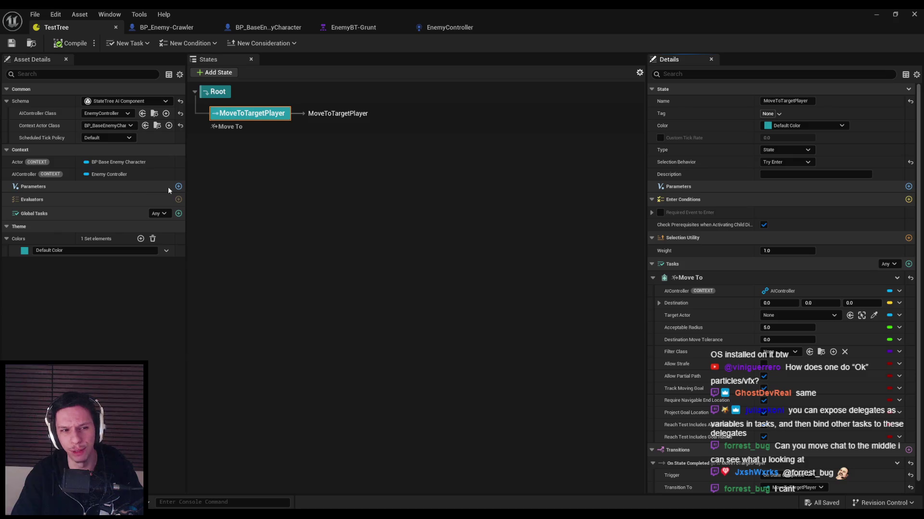
{"action": "left_click", "coordinate": [179, 186]}
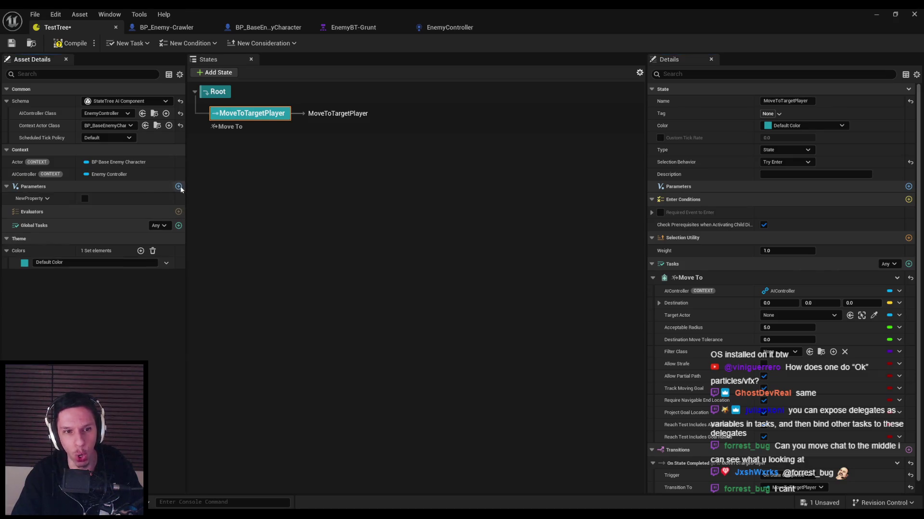
{"action": "left_click", "coordinate": [47, 198]}
{"action": "left_click", "coordinate": [53, 214]}
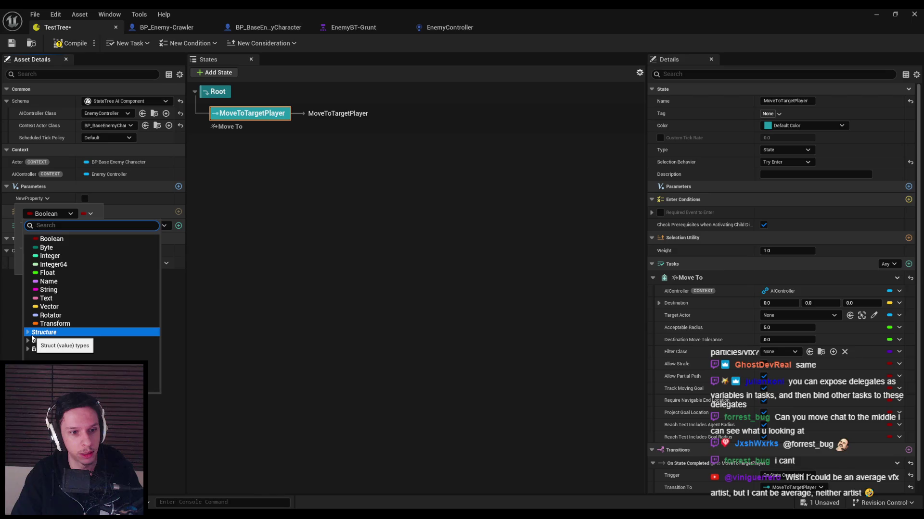
{"action": "type", "text": "de"}
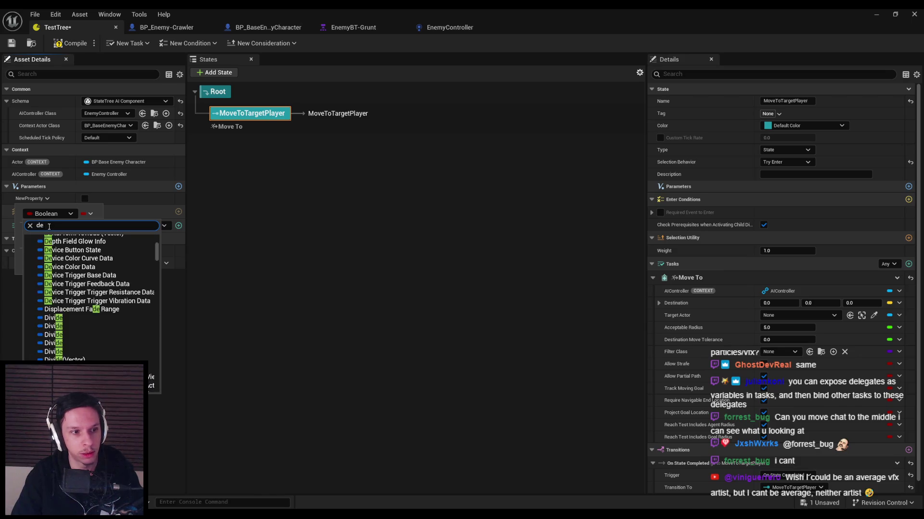
{"action": "type", "text": "leg"}
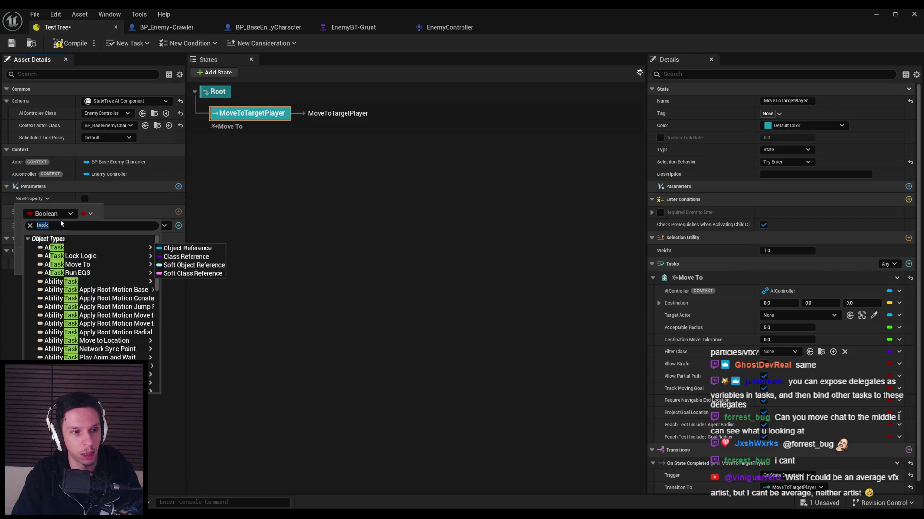
{"action": "left_click", "coordinate": [90, 215]}
{"action": "left_click", "coordinate": [88, 216]}
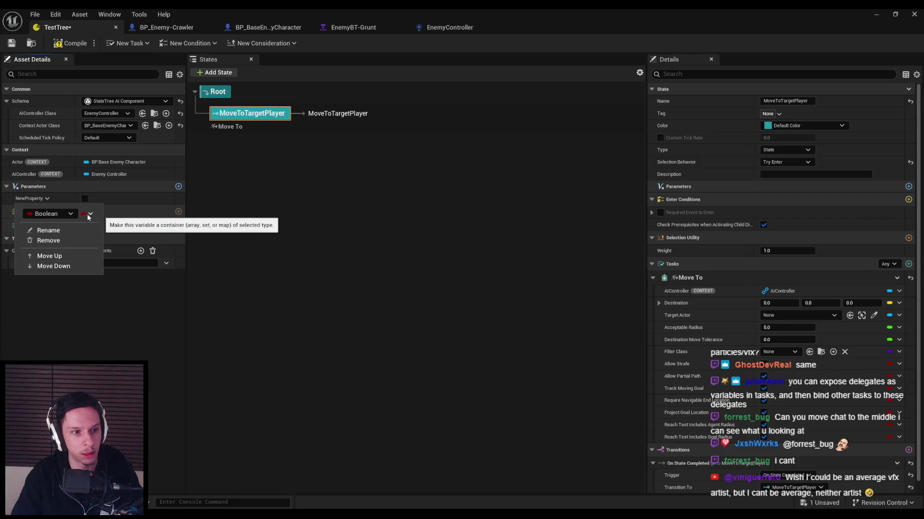
{"action": "left_click", "coordinate": [52, 241]}
{"action": "scroll", "coordinate": [737, 314], "scroll_direction": "down", "scroll_amount": 1}
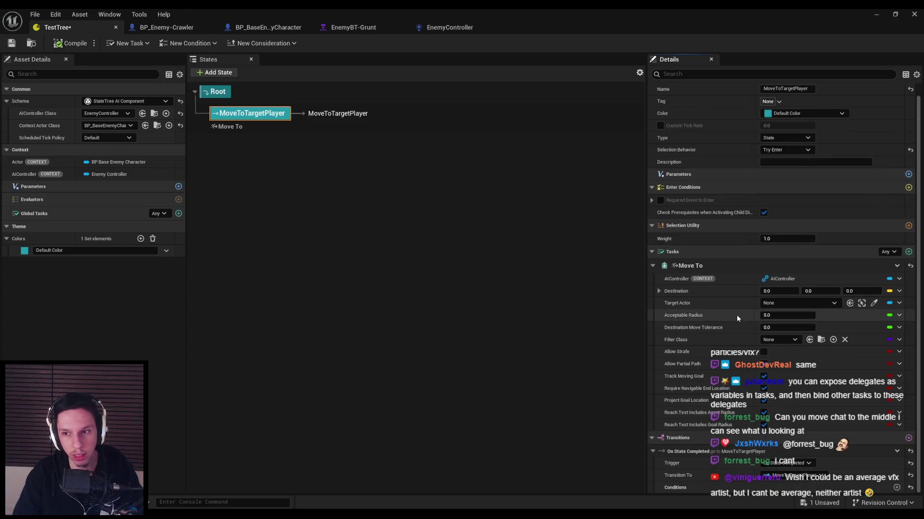
{"action": "left_click", "coordinate": [898, 291]}
{"action": "left_click", "coordinate": [579, 293]}
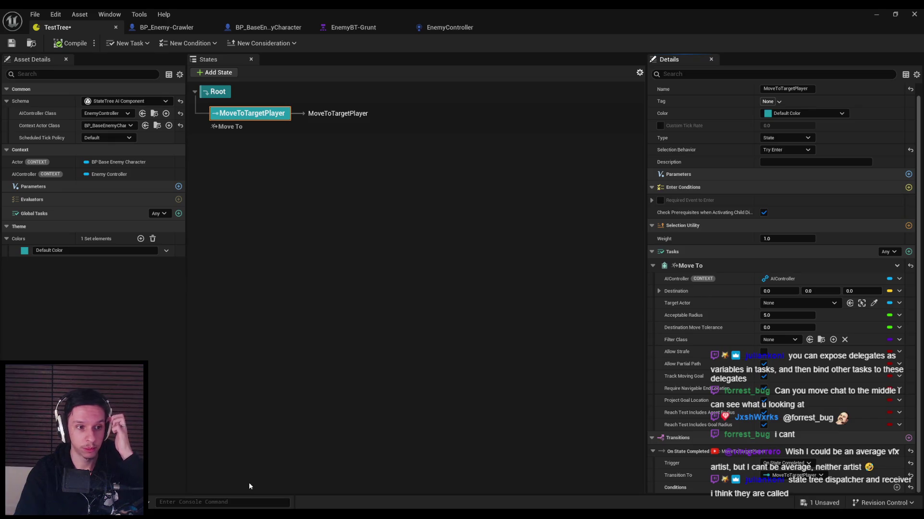
Add a trial parameter, search its type list for 'disp', then remove the NewProperty parameter.
{"action": "left_click", "coordinate": [178, 186]}
{"action": "left_click", "coordinate": [48, 198]}
{"action": "left_click", "coordinate": [51, 197]}
{"action": "type", "text": "d"}
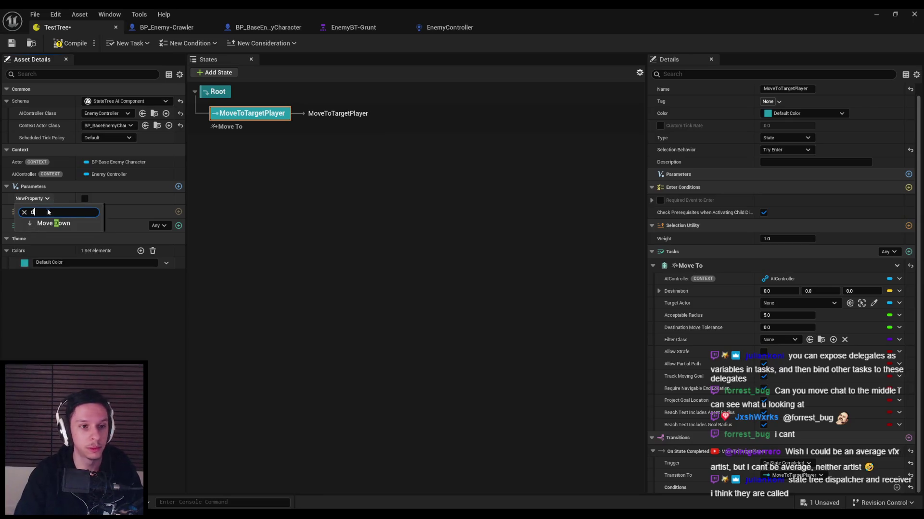
{"action": "left_click", "coordinate": [48, 200]}
{"action": "left_click", "coordinate": [71, 217]}
{"action": "type", "text": "dispatc"}
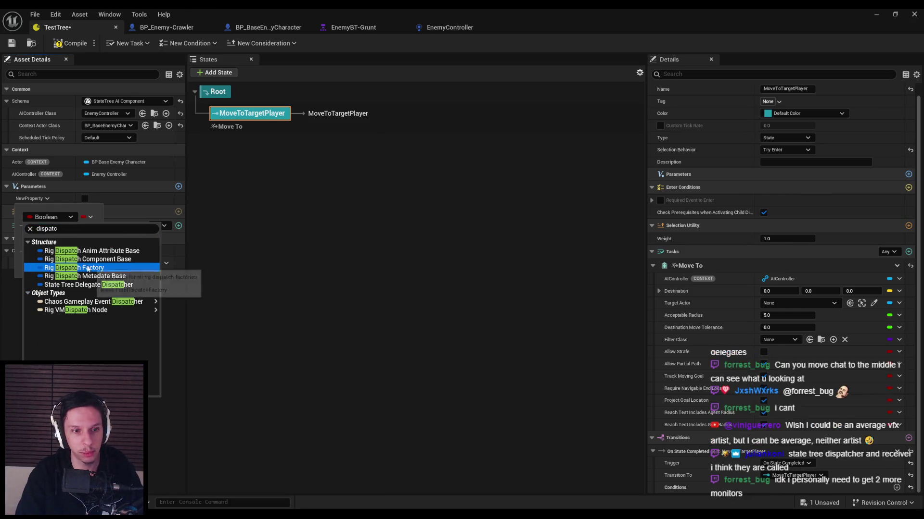
{"action": "mouse_move", "coordinate": [121, 309]}
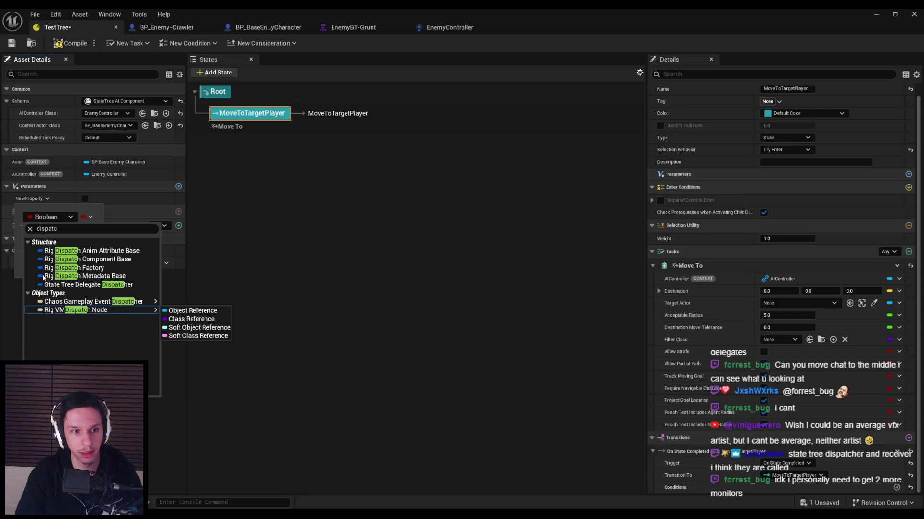
{"action": "right_click", "coordinate": [62, 214]}
{"action": "left_click", "coordinate": [47, 243]}
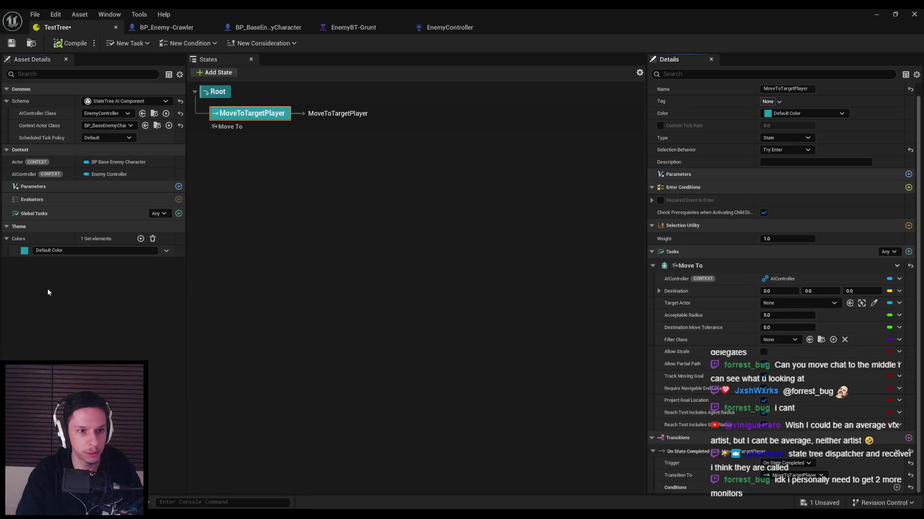
Save the TestTree asset, then glance at the task list and close the consideration list.
{"action": "left_click", "coordinate": [12, 43]}
{"action": "left_click", "coordinate": [123, 43]}
{"action": "mouse_move", "coordinate": [265, 43]}
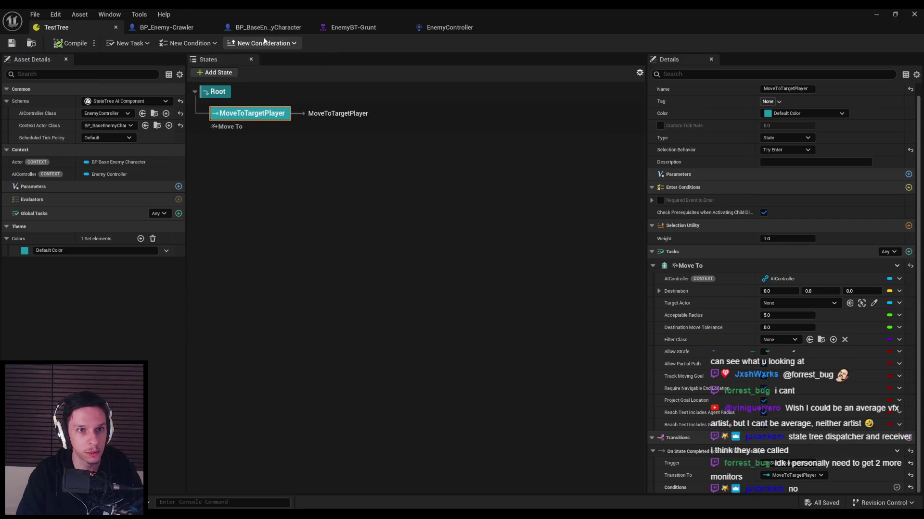
{"action": "left_click", "coordinate": [148, 374]}
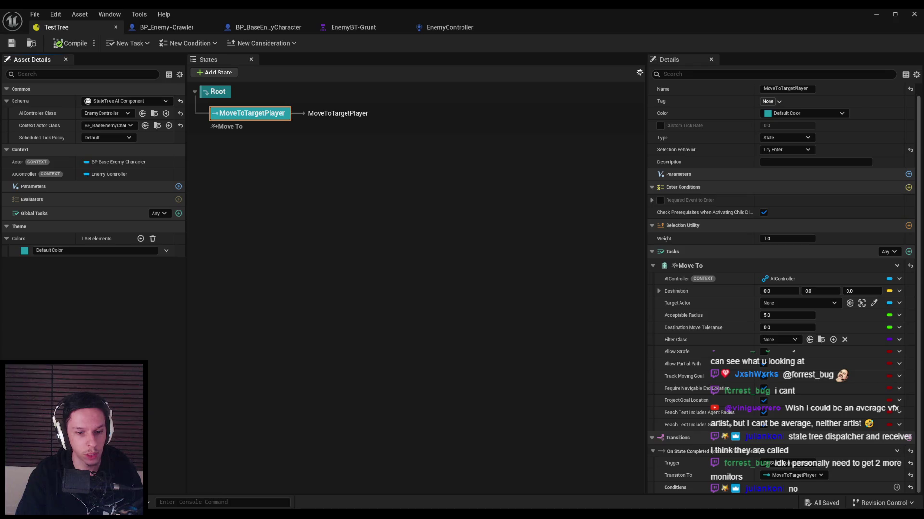